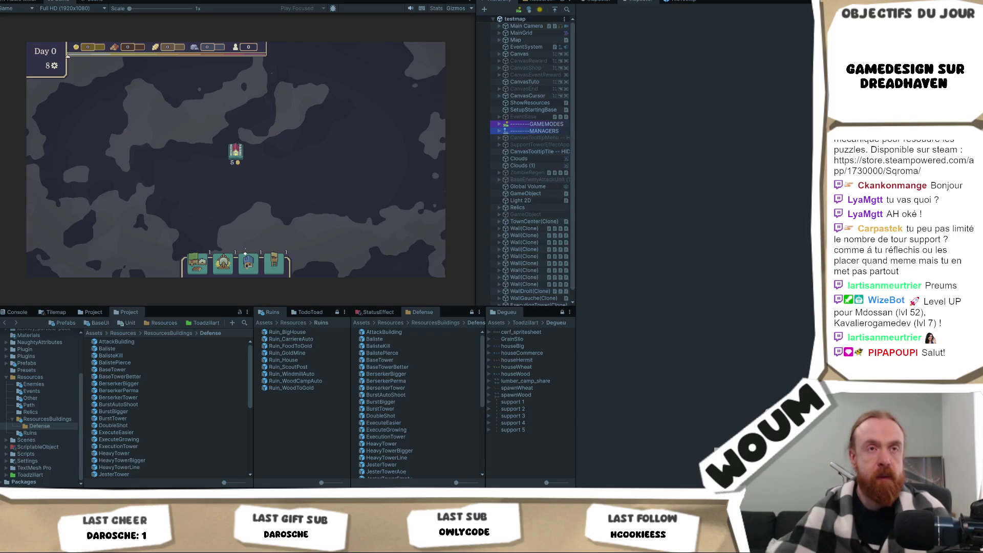
# Start Day 1, then claim Spacious House, Action Generator, Overcharge Tower, Super Forest Nursery, Burn Enchanter, Jester Tower, Scout Post, Mine Tower and Line Woodcamp
pyautogui.click(204, 163)
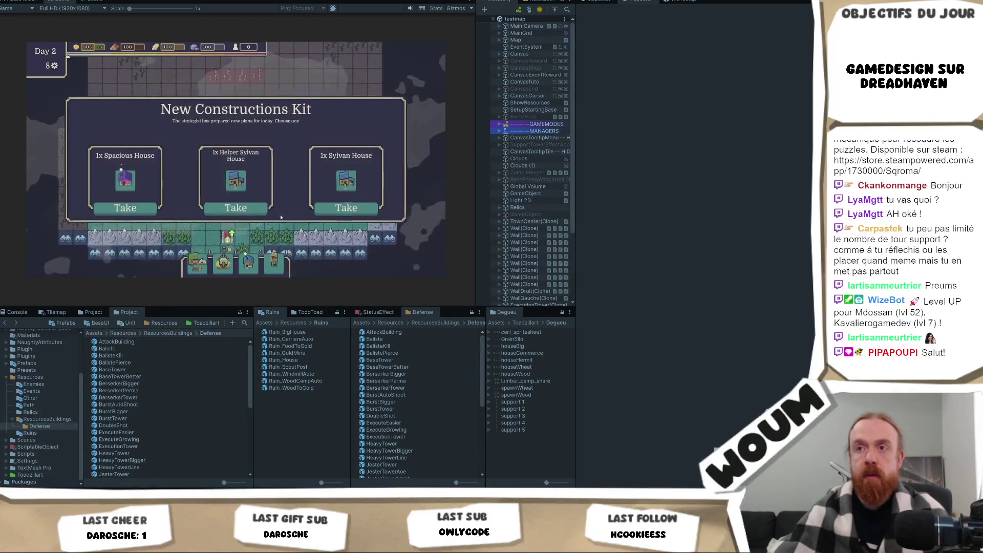
pyautogui.click(124, 208)
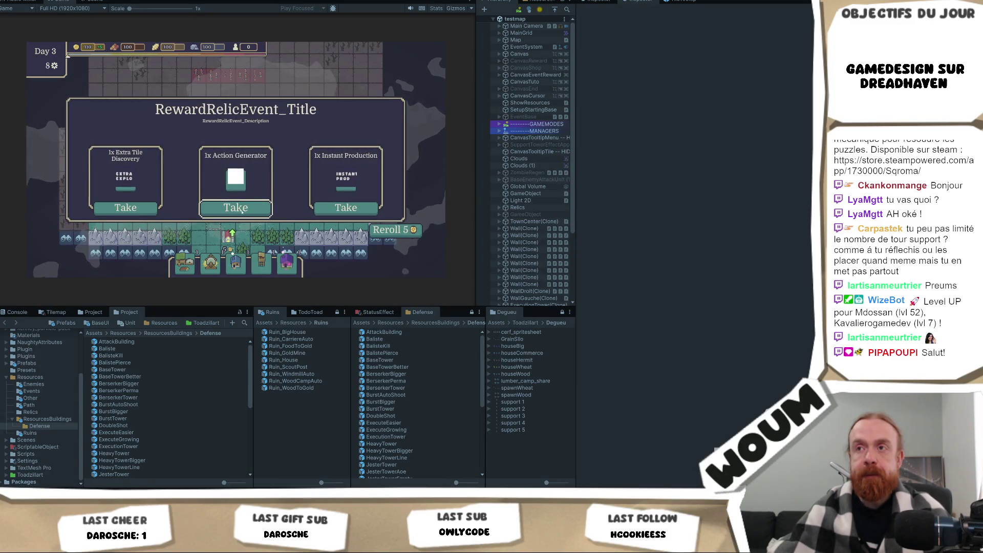
pyautogui.click(242, 210)
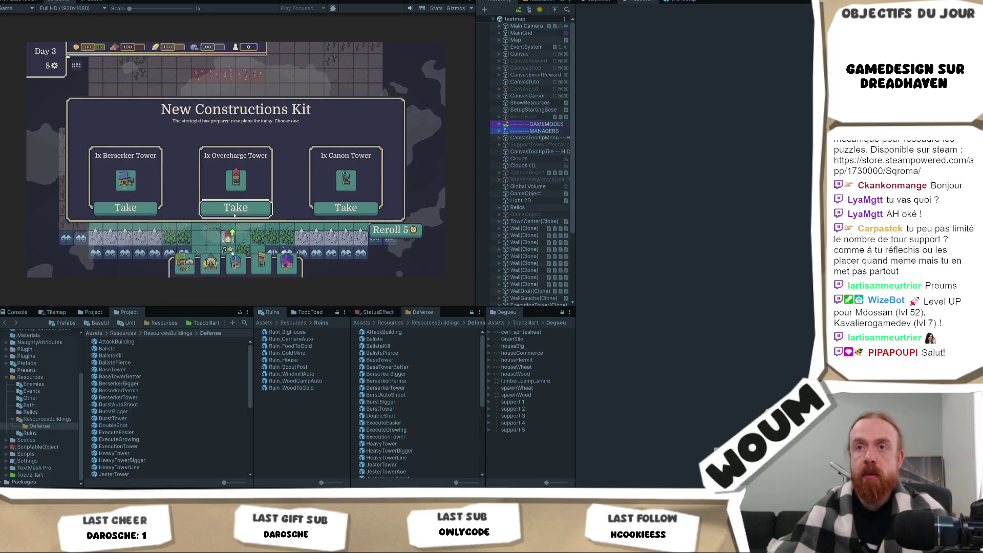
pyautogui.click(235, 214)
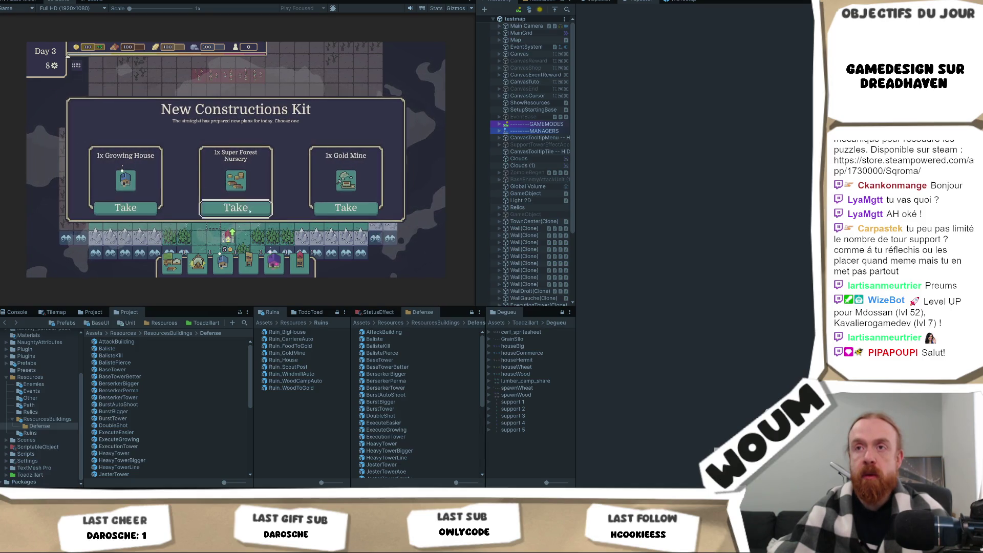
pyautogui.click(248, 210)
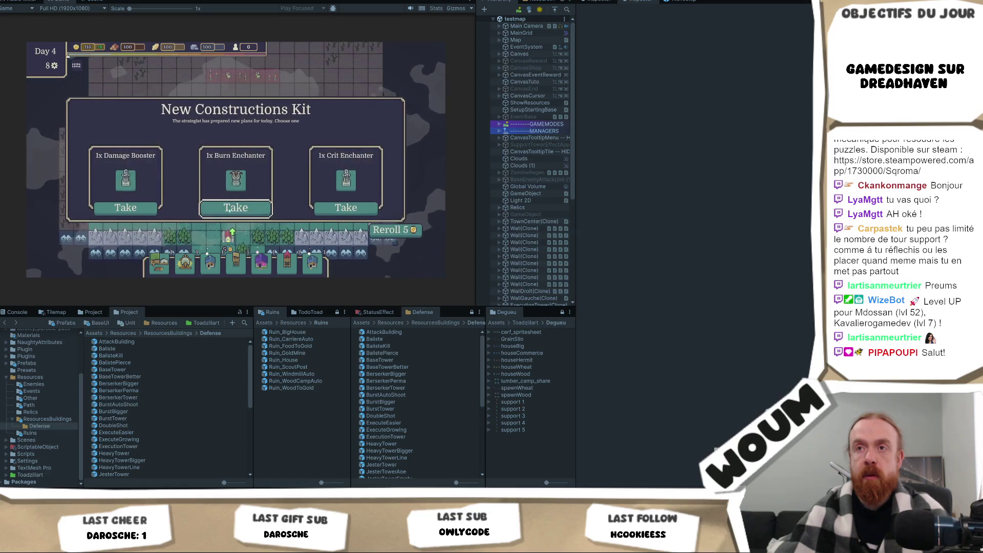
pyautogui.click(242, 208)
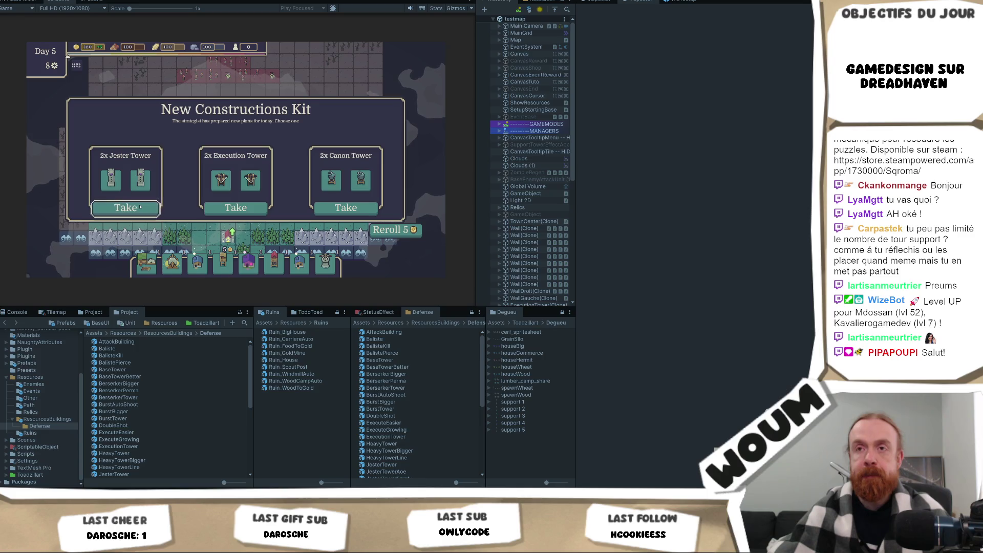
pyautogui.click(155, 206)
pyautogui.click(227, 208)
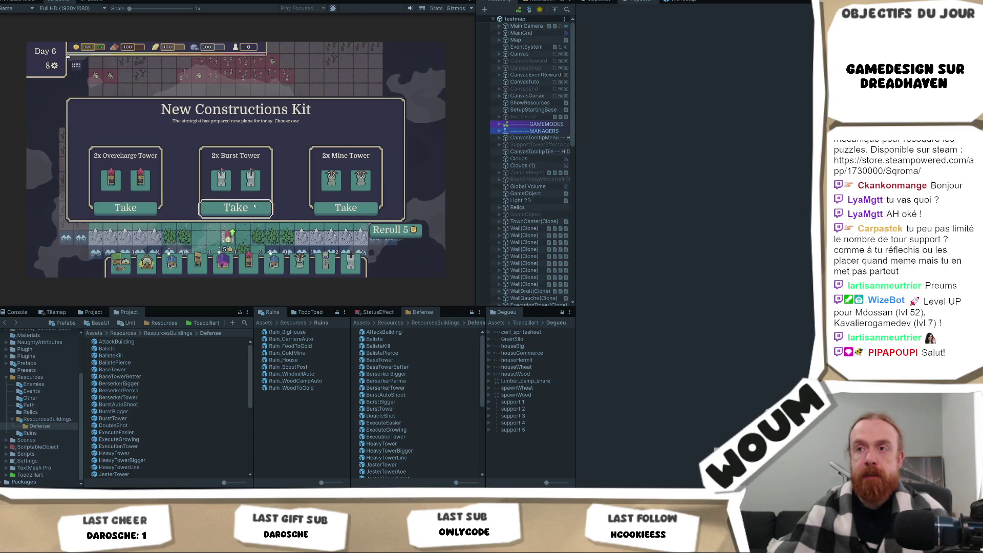
pyautogui.click(347, 208)
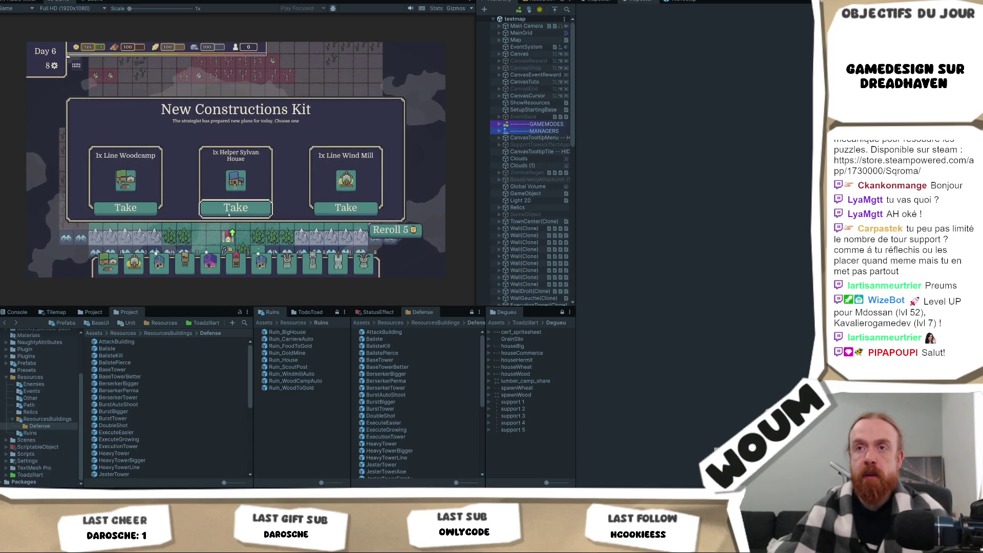
pyautogui.click(112, 207)
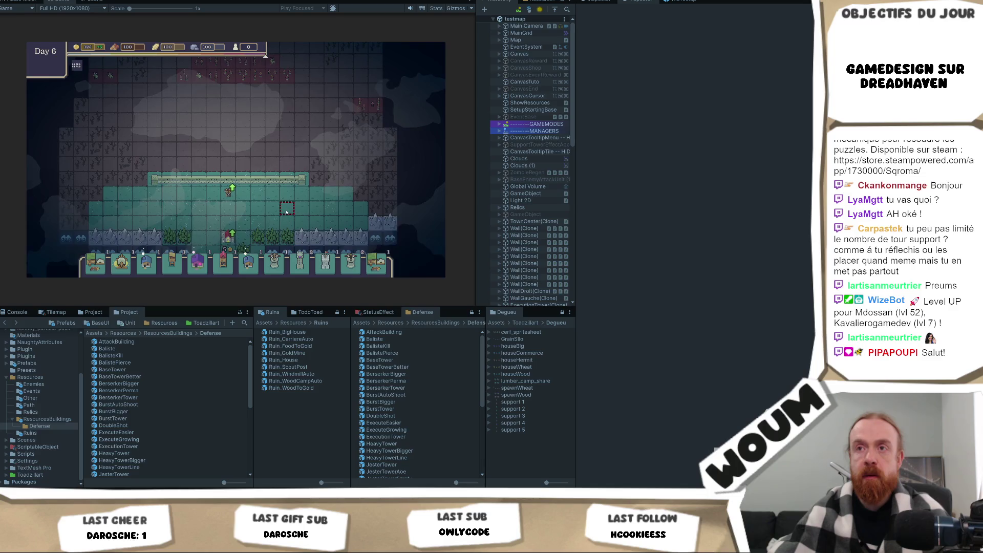
# Claim the offered relic plus the Burn Enchanter, Growing House and Ballista kits
pyautogui.click(136, 213)
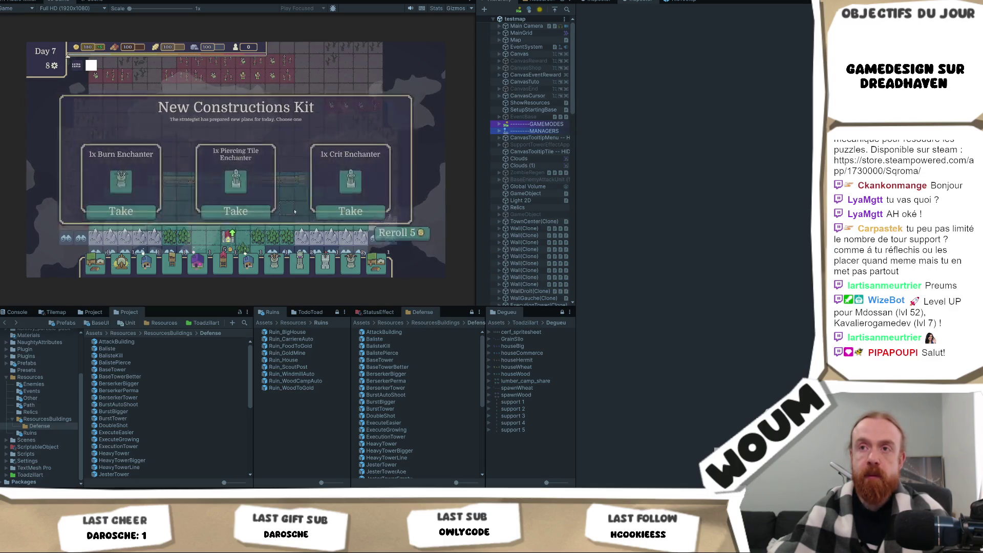
pyautogui.click(141, 212)
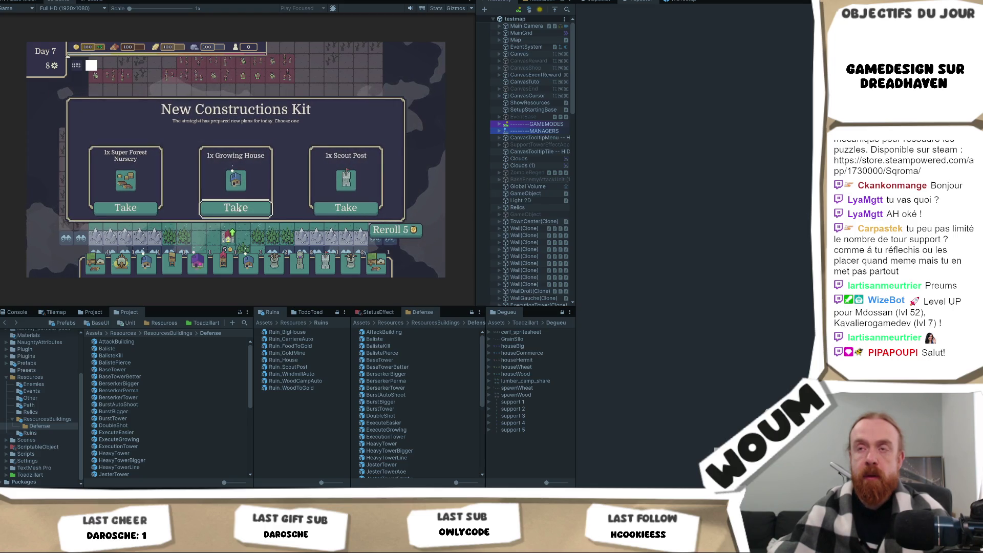
pyautogui.click(236, 207)
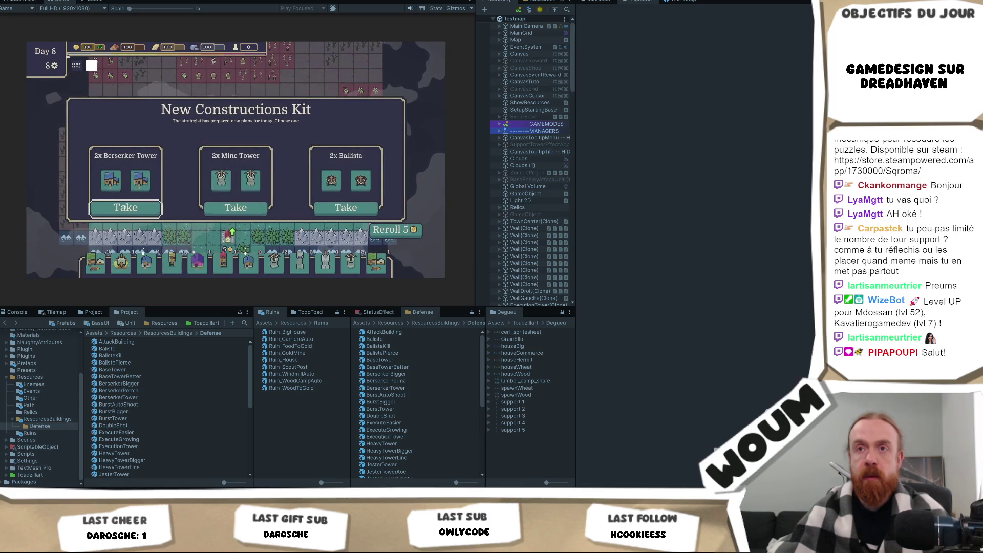
pyautogui.click(328, 209)
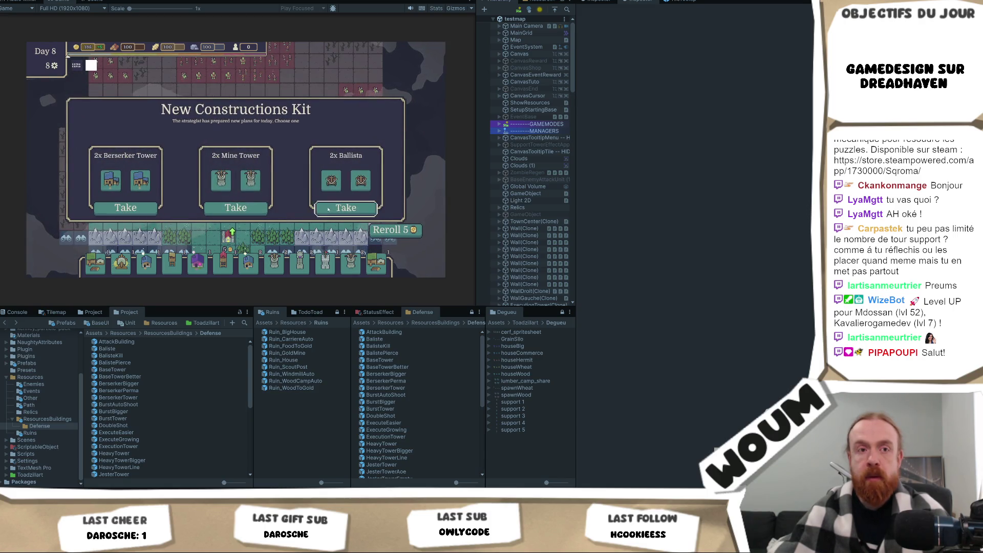
# Take the Cooperative Wind Mill and maximize the Game view
pyautogui.click(249, 204)
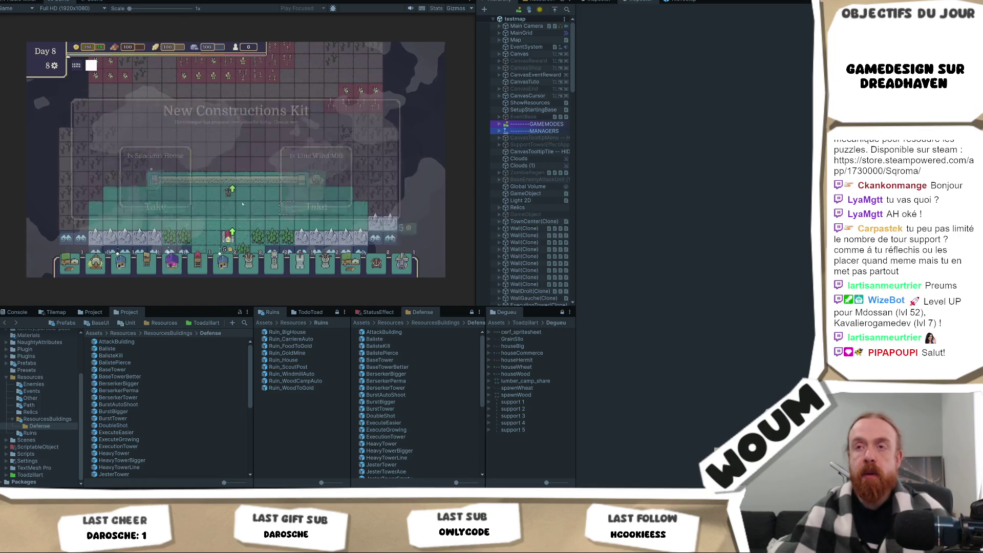
pyautogui.rightClick(65, 2)
pyautogui.click(92, 30)
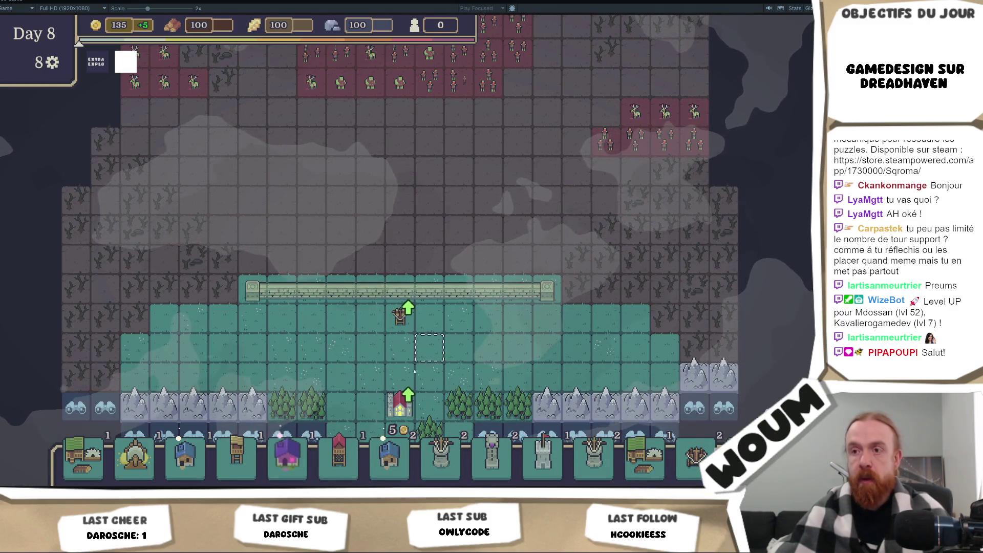
# Place the Spacious House on the map and pan the view north
pyautogui.click(287, 455)
pyautogui.click(277, 307)
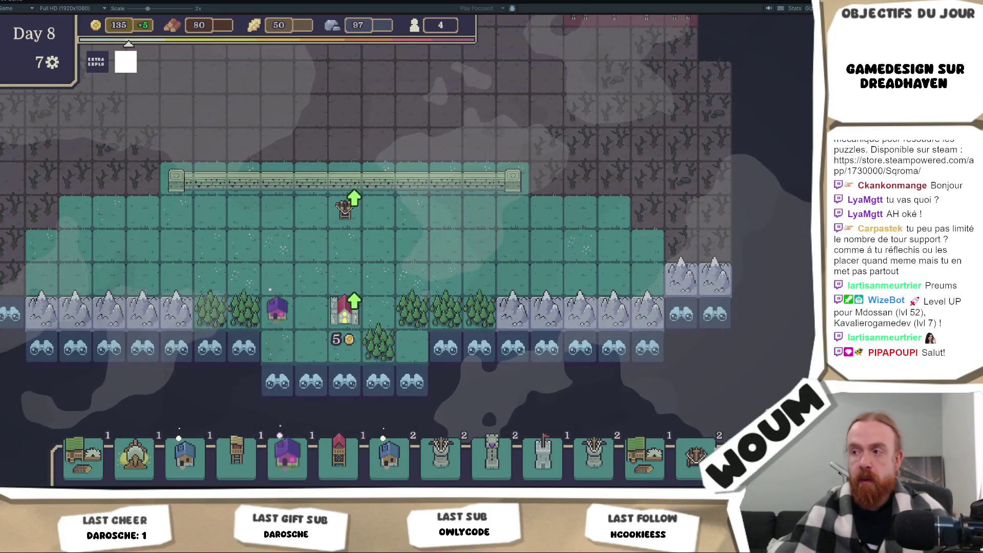
pyautogui.scroll(-1, 428, 285)
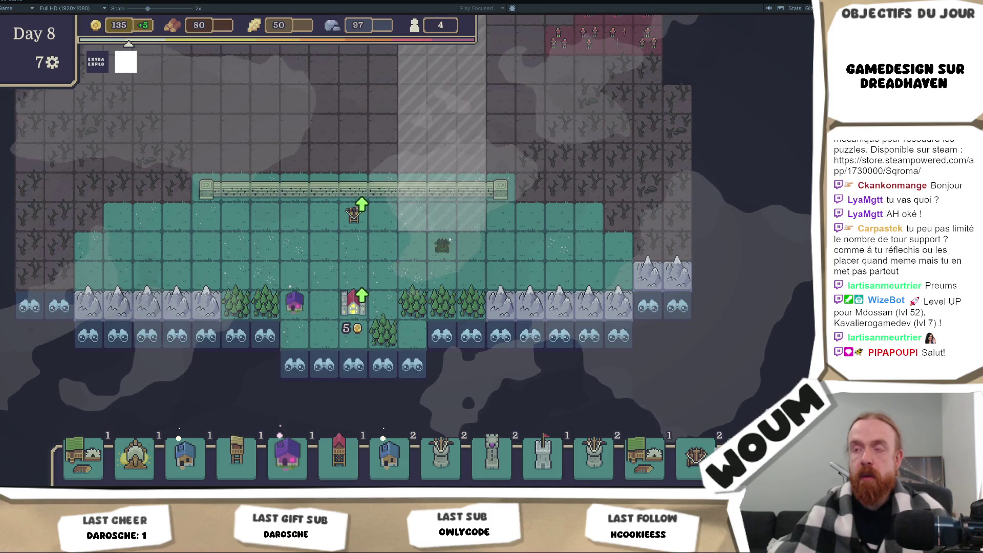
pyautogui.press('w')
pyautogui.moveTo(403, 332); pyautogui.dragTo(391, 382)
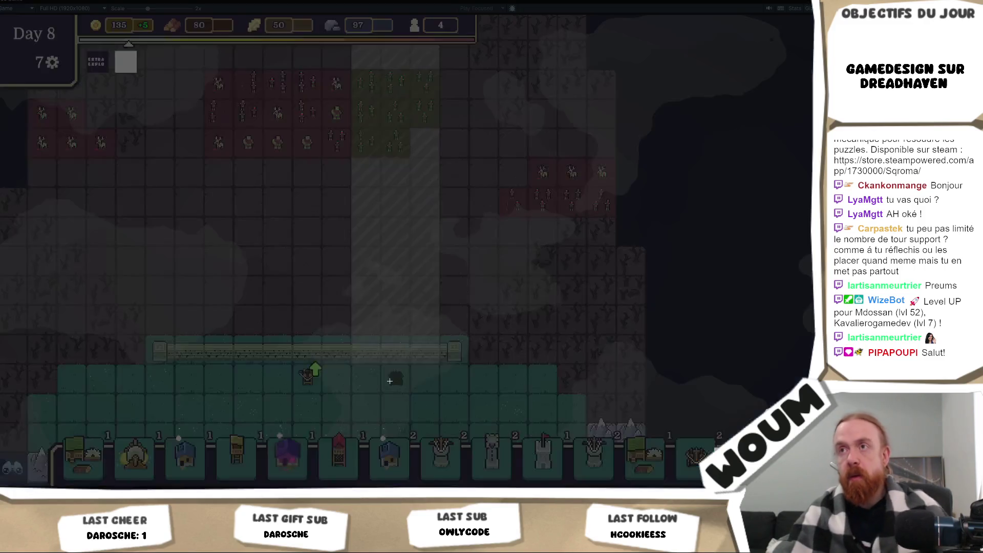
# Place a tower on the teal ground below the wall and snip the game board twice
pyautogui.moveTo(682, 62)
pyautogui.mouseDown()
pyautogui.moveTo(82, 425)
pyautogui.moveTo(89, 403)
pyautogui.mouseUp()
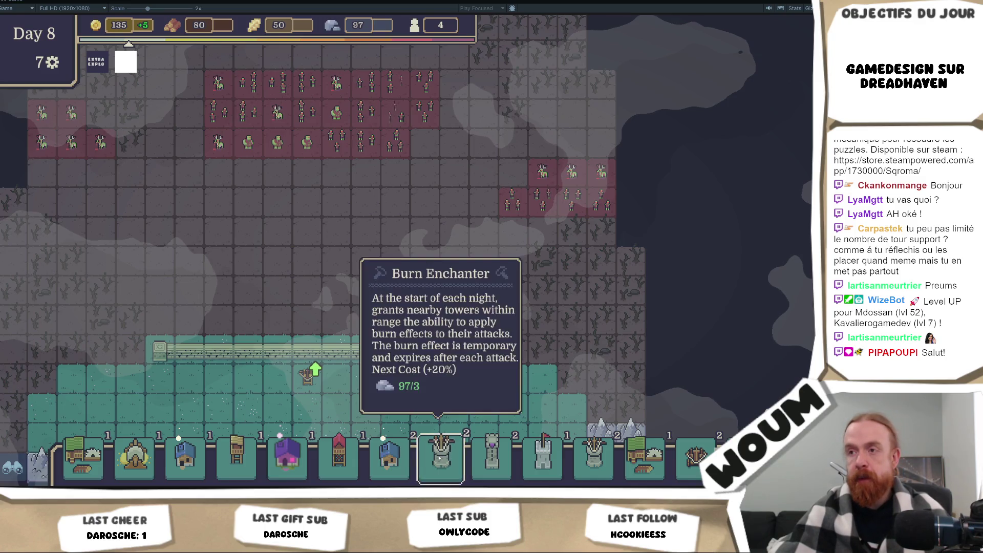
pyautogui.moveTo(484, 443); pyautogui.dragTo(367, 376)
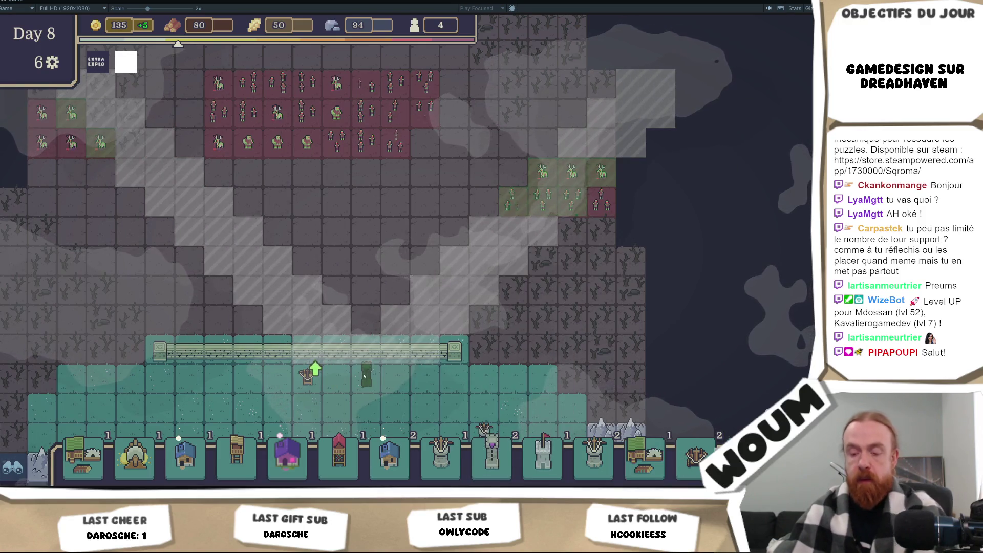
pyautogui.press('super+shift+s')
pyautogui.moveTo(713, 37)
pyautogui.mouseDown()
pyautogui.moveTo(55, 241)
pyautogui.moveTo(268, 303)
pyautogui.moveTo(17, 395)
pyautogui.moveTo(70, 378)
pyautogui.moveTo(41, 401)
pyautogui.mouseUp()
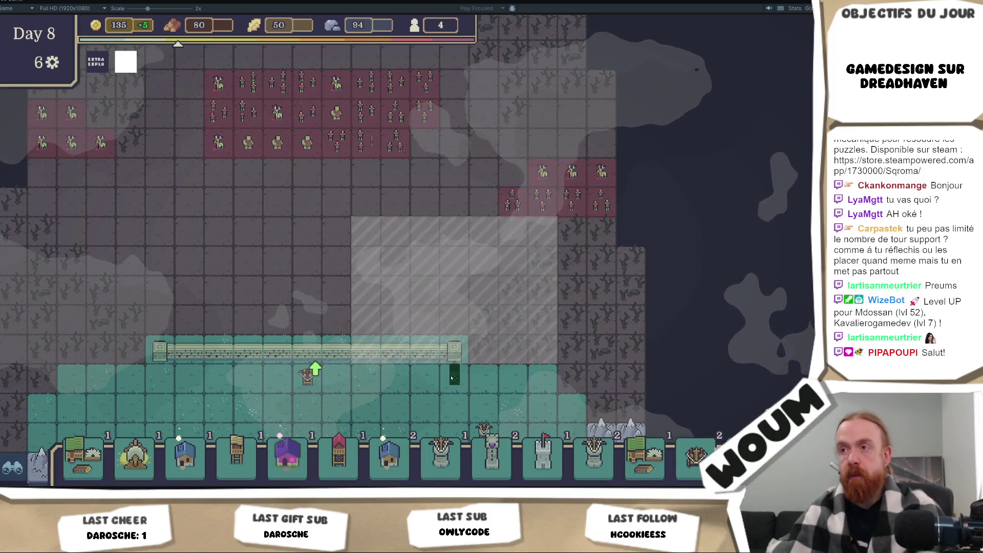
pyautogui.press('super+shift+s')
pyautogui.moveTo(716, 24)
pyautogui.mouseDown()
pyautogui.moveTo(137, 349)
pyautogui.moveTo(3, 405)
pyautogui.moveTo(37, 411)
pyautogui.mouseUp()
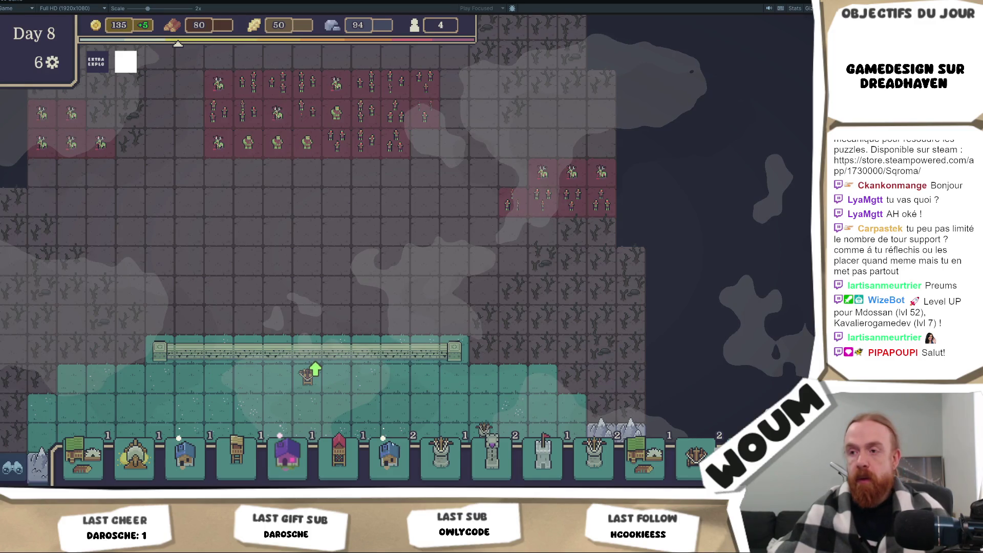
# Place a red-roofed tower on the grass, preview the Mine Tower's range, and snip the board
pyautogui.moveTo(339, 455); pyautogui.dragTo(367, 407)
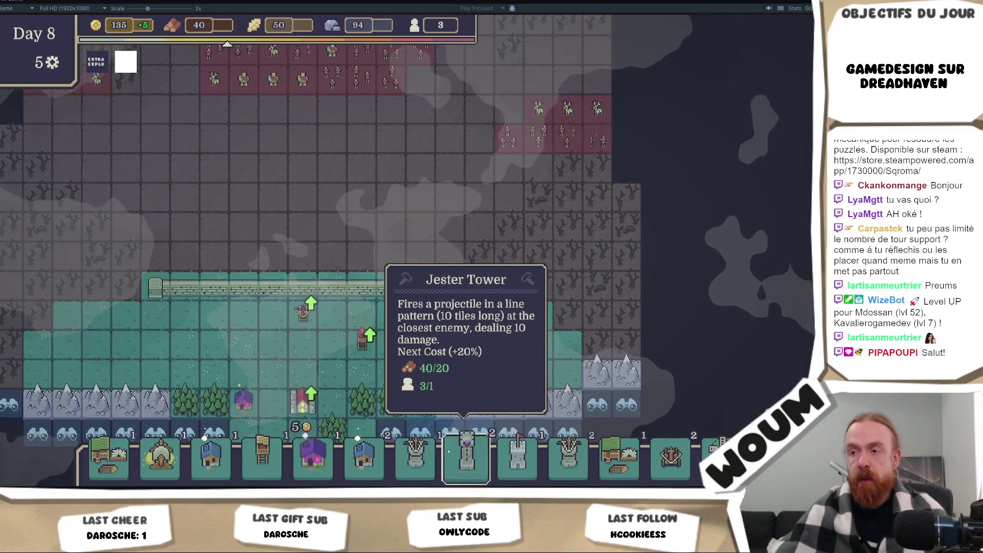
pyautogui.moveTo(568, 456)
pyautogui.mouseDown()
pyautogui.moveTo(417, 307)
pyautogui.moveTo(370, 310)
pyautogui.mouseUp()
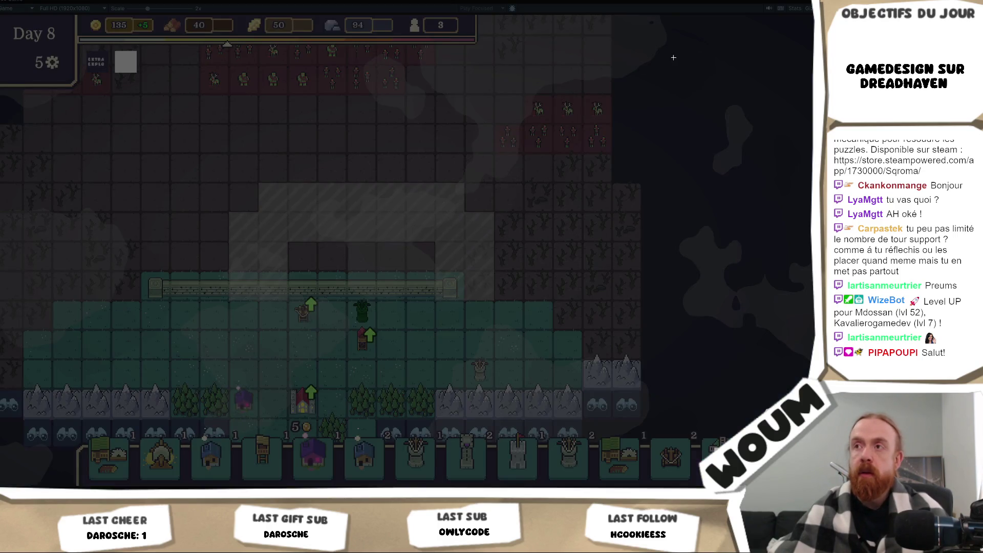
pyautogui.moveTo(665, 61)
pyautogui.mouseDown()
pyautogui.moveTo(123, 263)
pyautogui.moveTo(28, 325)
pyautogui.moveTo(32, 344)
pyautogui.moveTo(34, 334)
pyautogui.mouseUp()
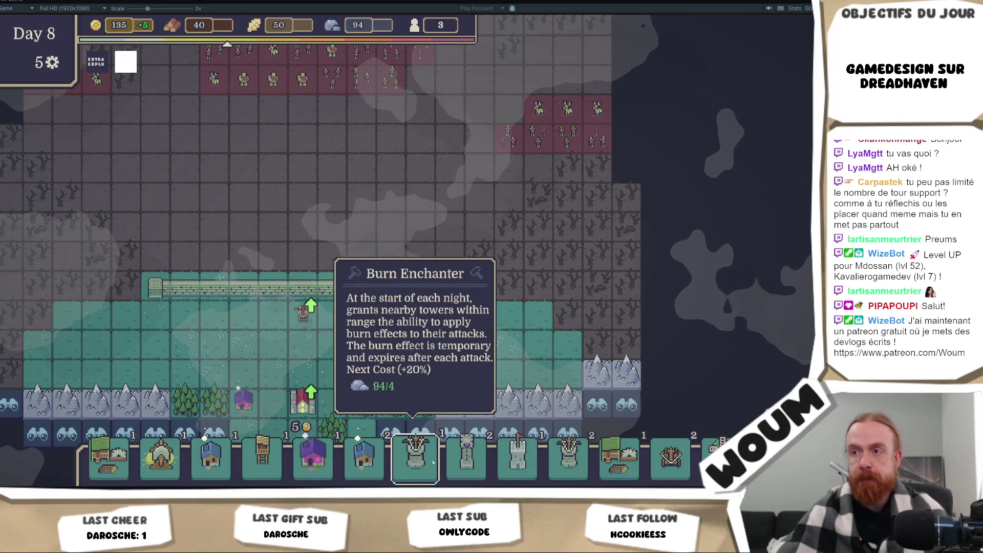
# Place the Line Woodcamp on the map to end the day
pyautogui.moveTo(485, 462)
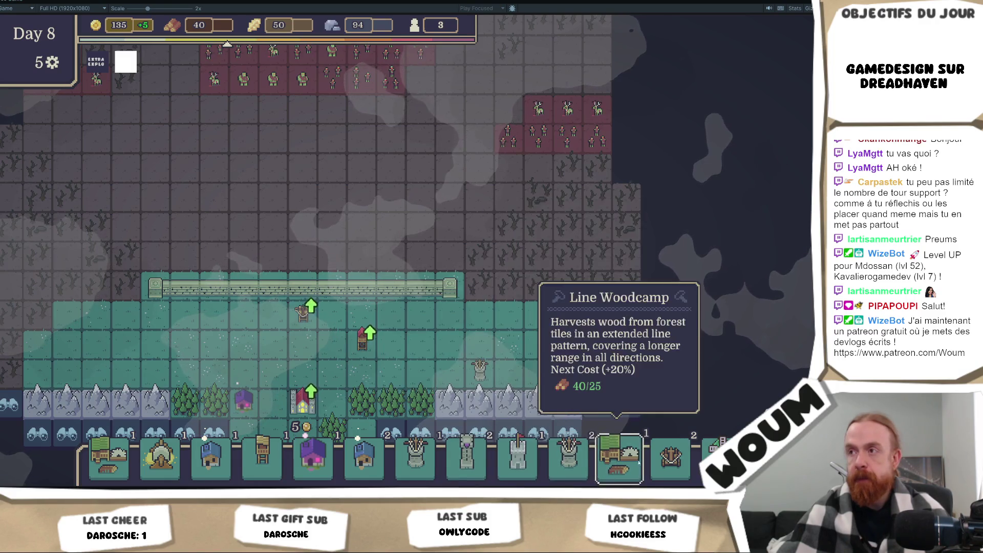
pyautogui.moveTo(671, 461)
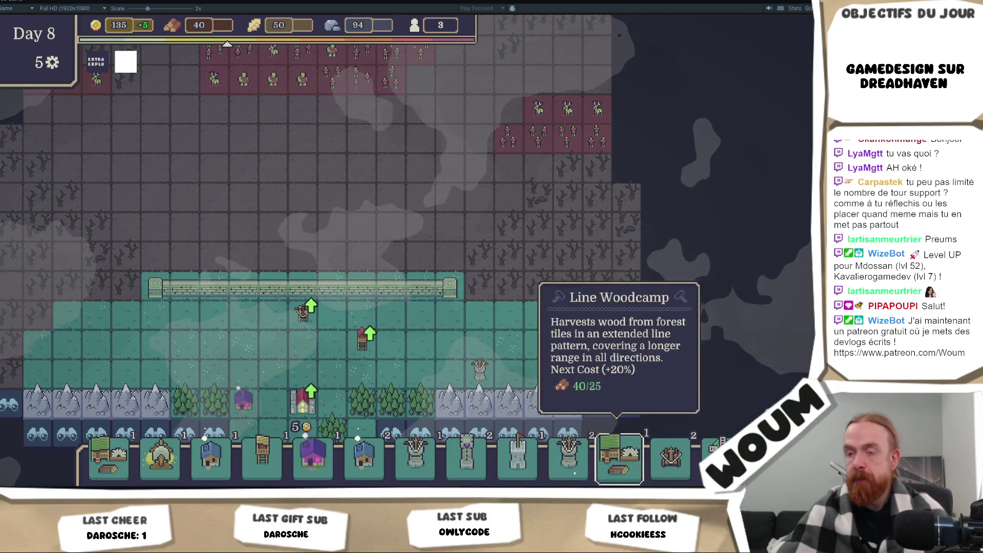
pyautogui.click(620, 455)
pyautogui.click(434, 388)
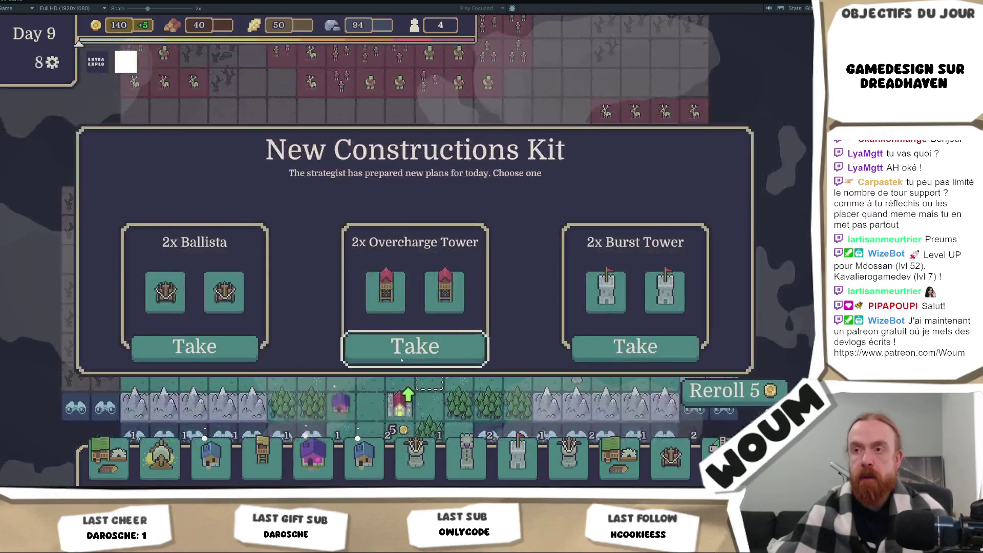
# Take the Burst Tower and Scout Post kits, place the Scout Post on a field tile, and snip the game
pyautogui.click(635, 346)
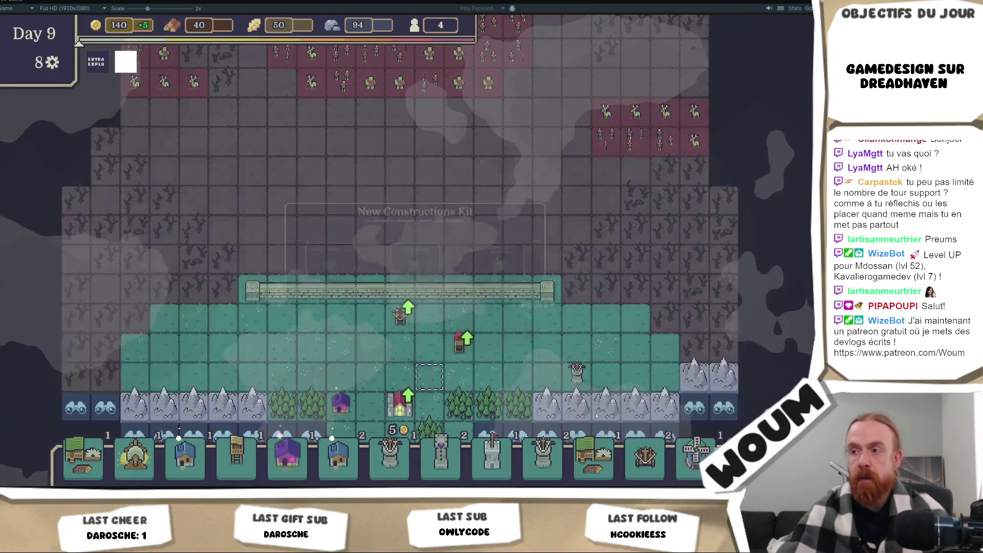
pyautogui.click(415, 347)
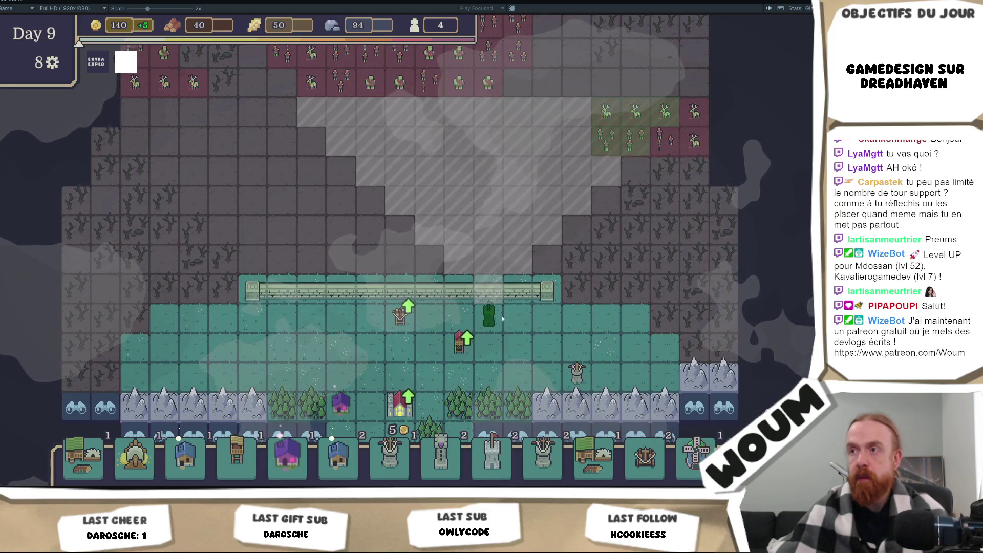
pyautogui.click(515, 318)
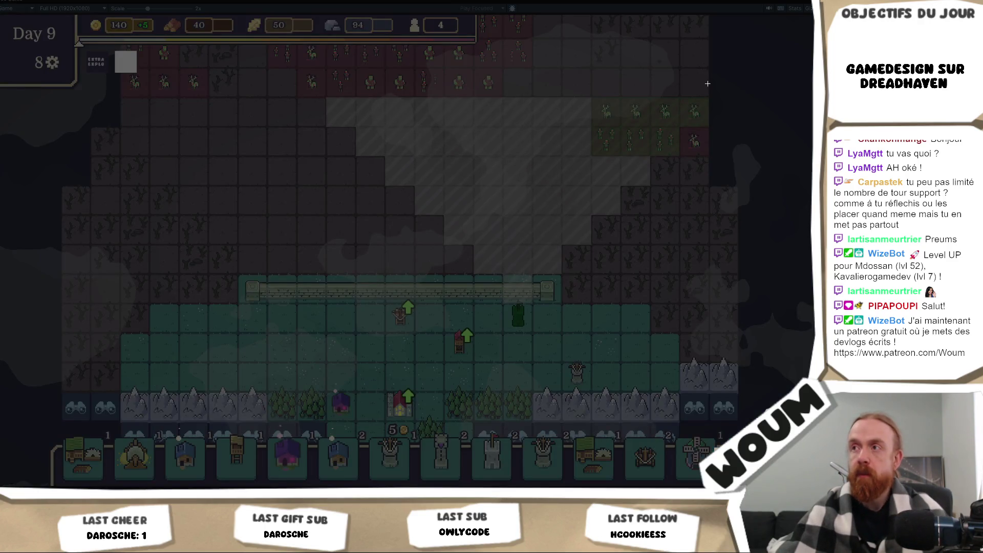
pyautogui.moveTo(727, 80)
pyautogui.mouseDown()
pyautogui.moveTo(79, 320)
pyautogui.moveTo(90, 347)
pyautogui.moveTo(91, 336)
pyautogui.mouseUp()
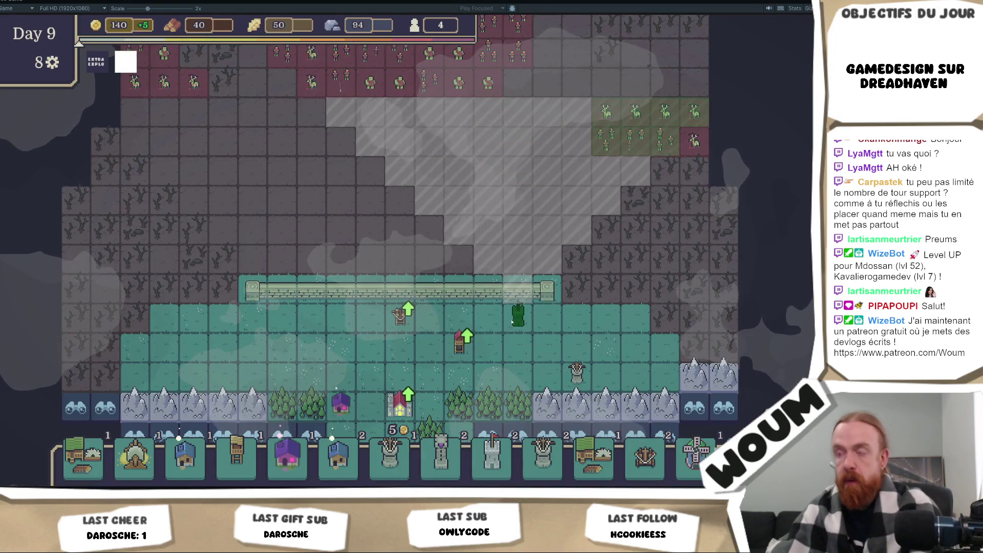
pyautogui.press('super+shift+s')
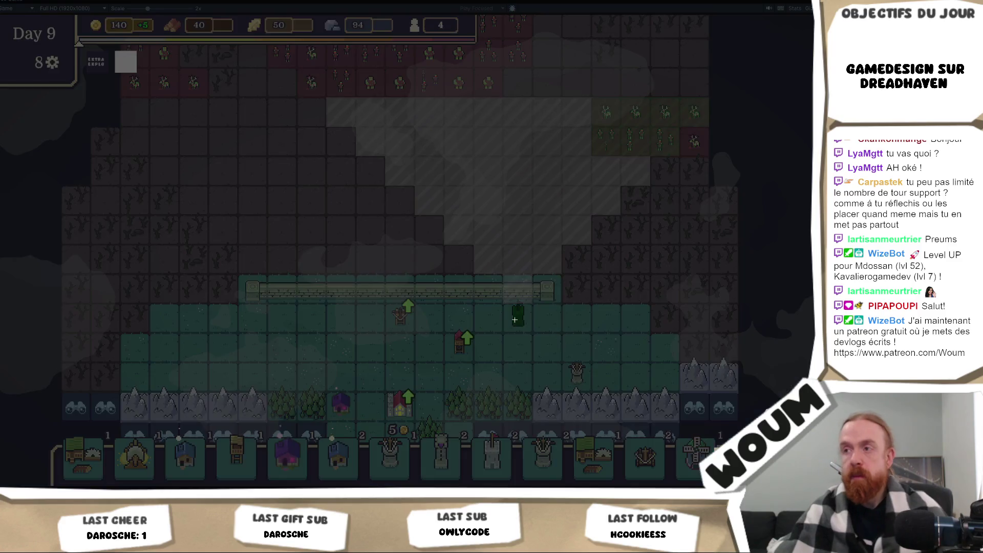
pyautogui.moveTo(746, 17)
pyautogui.mouseDown()
pyautogui.moveTo(249, 267)
pyautogui.moveTo(37, 343)
pyautogui.mouseUp()
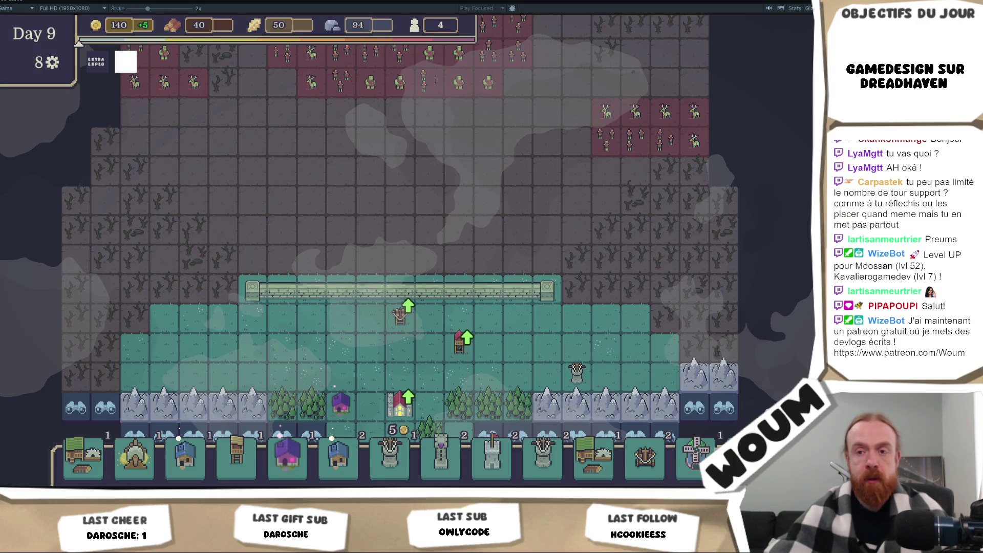
pyautogui.hotkey('alt', 'Tab')
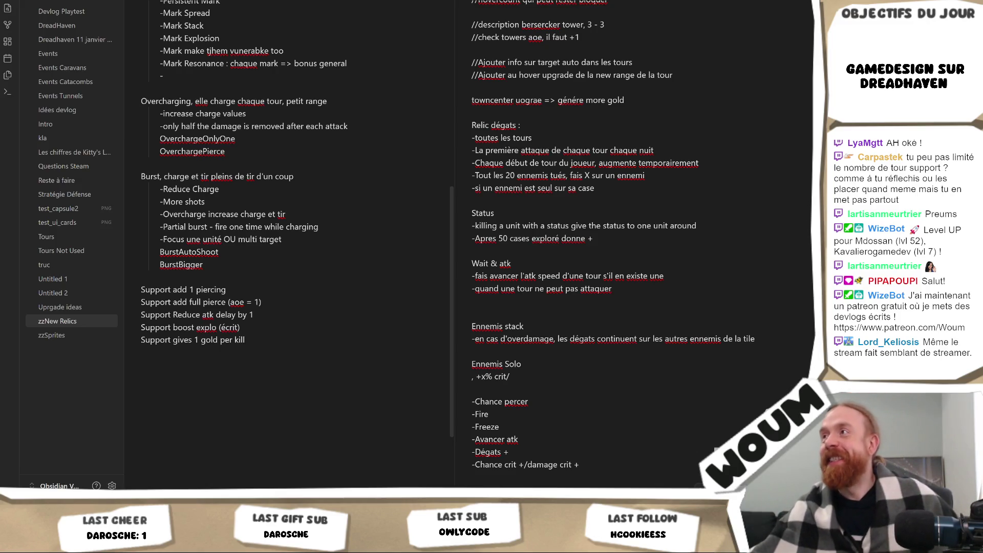
# Switch from the Obsidian notes back to the Unity game view
pyautogui.hotkey('alt', 'Tab')
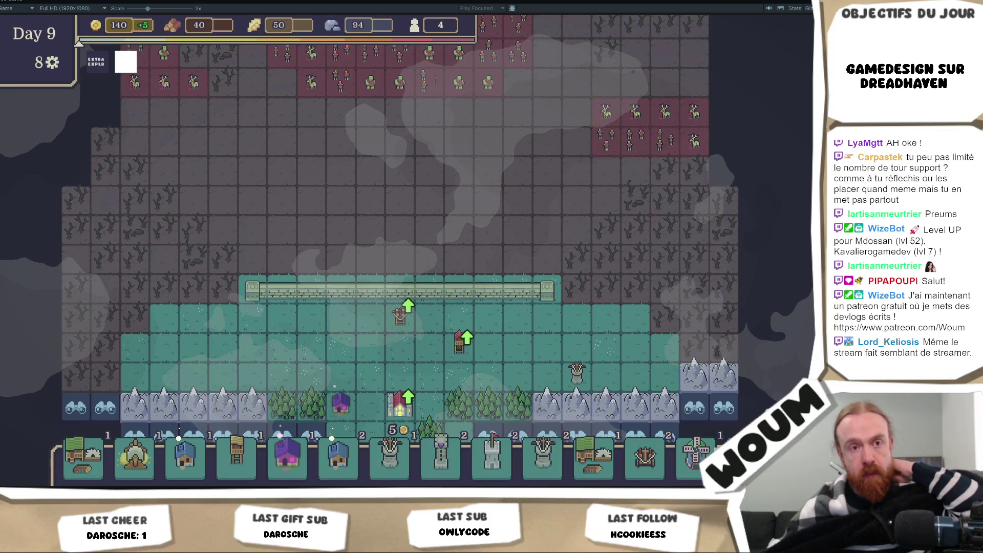
# Build an Execution Tower on the grass, stop the playtest, and narrow the game preview
pyautogui.click(254, 342)
pyautogui.moveTo(401, 323)
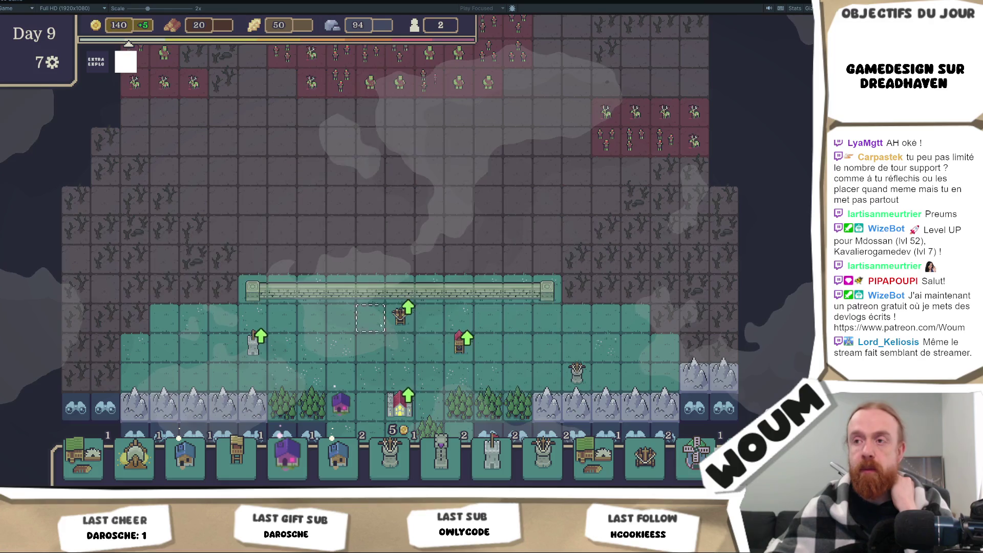
pyautogui.press('d')
pyautogui.press('d')
pyautogui.press('s')
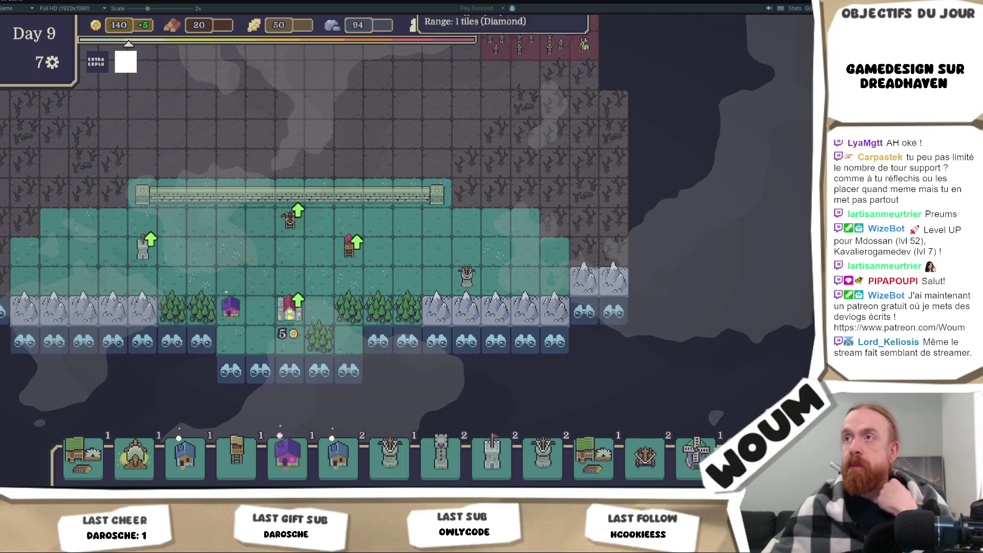
pyautogui.hotkey('ctrl', 'p')
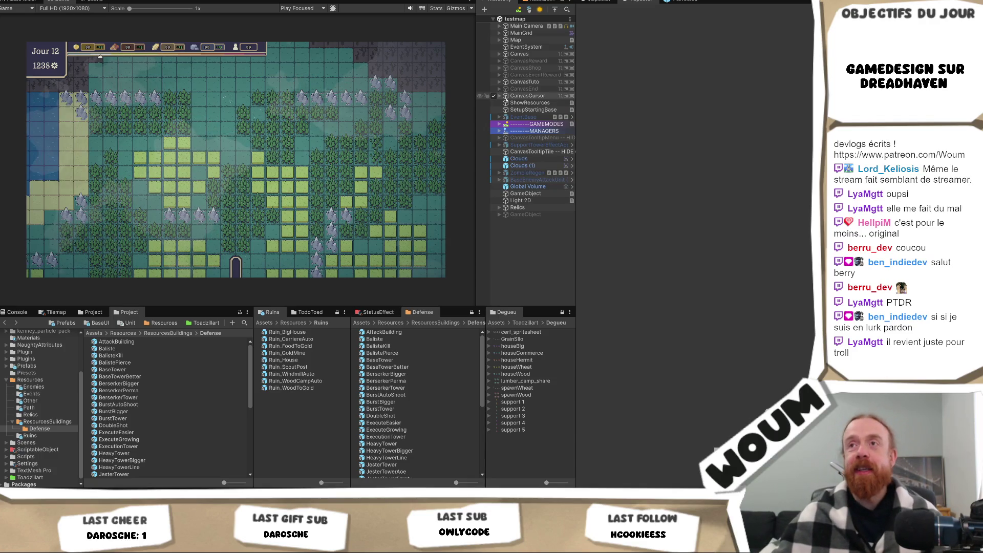
pyautogui.moveTo(477, 123)
pyautogui.mouseDown()
pyautogui.moveTo(463, 137)
pyautogui.moveTo(447, 131)
pyautogui.mouseUp()
# Delete BaseEnemyAttackUnit (1) from the Hierarchy and fine-tune the game preview width
pyautogui.click(506, 179)
pyautogui.press('Delete')
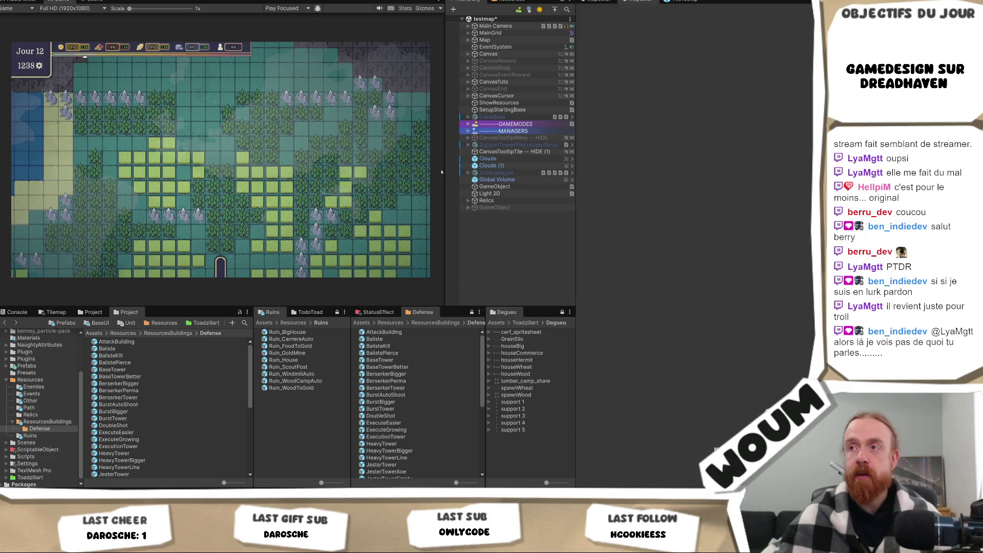
pyautogui.moveTo(445, 173); pyautogui.dragTo(427, 178)
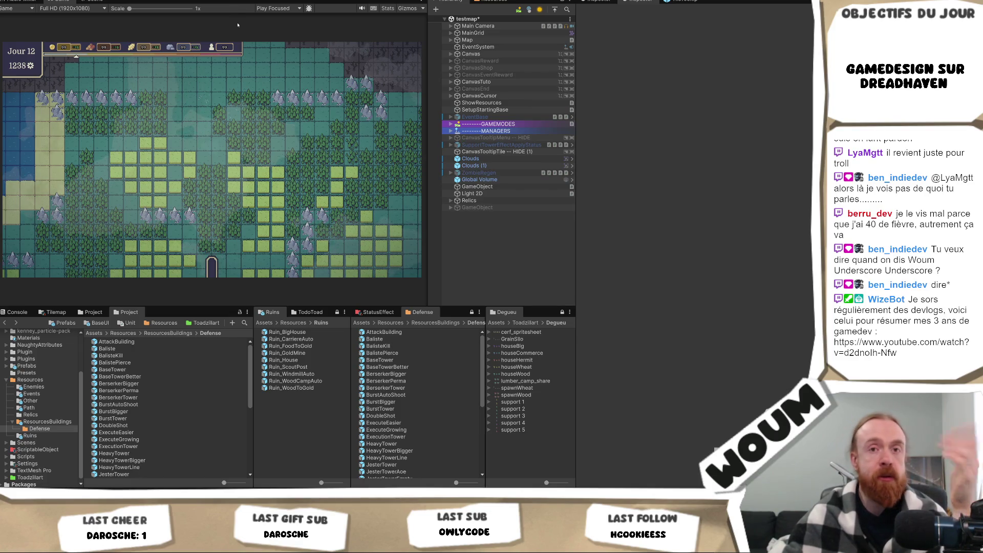
pyautogui.moveTo(426, 80)
pyautogui.mouseDown()
pyautogui.moveTo(434, 81)
pyautogui.moveTo(419, 82)
pyautogui.mouseUp()
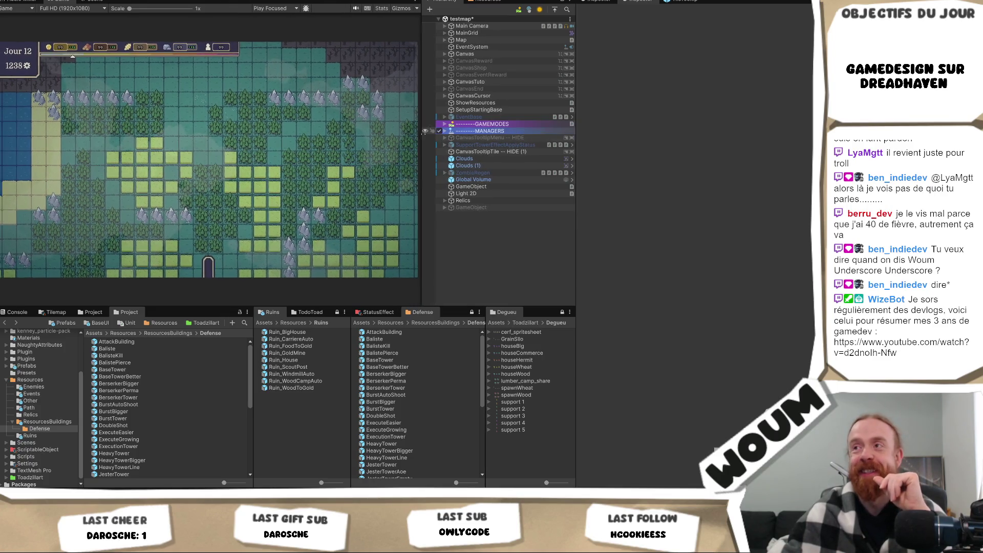
# Widen the Game view slightly and pan the camera across the new run's map
pyautogui.moveTo(424, 131); pyautogui.dragTo(429, 131)
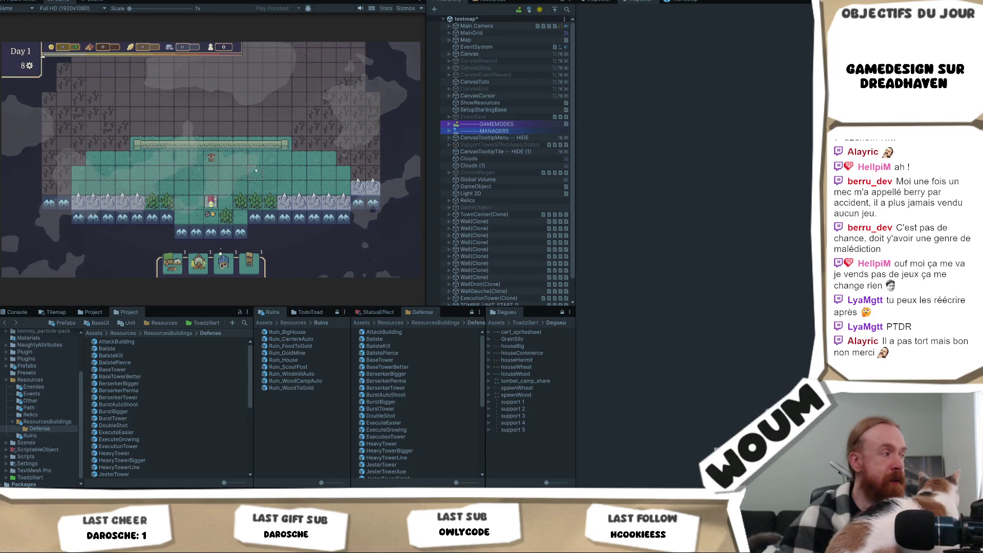
pyautogui.press('d')
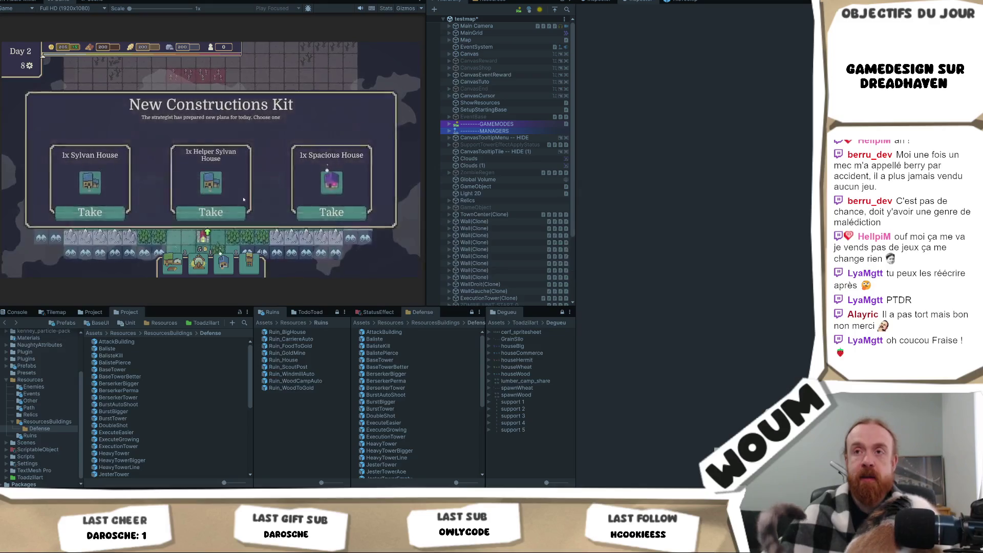
# Claim a house plan, the middle reward and the Growing House, then reroll the Day 4 offers
pyautogui.click(233, 212)
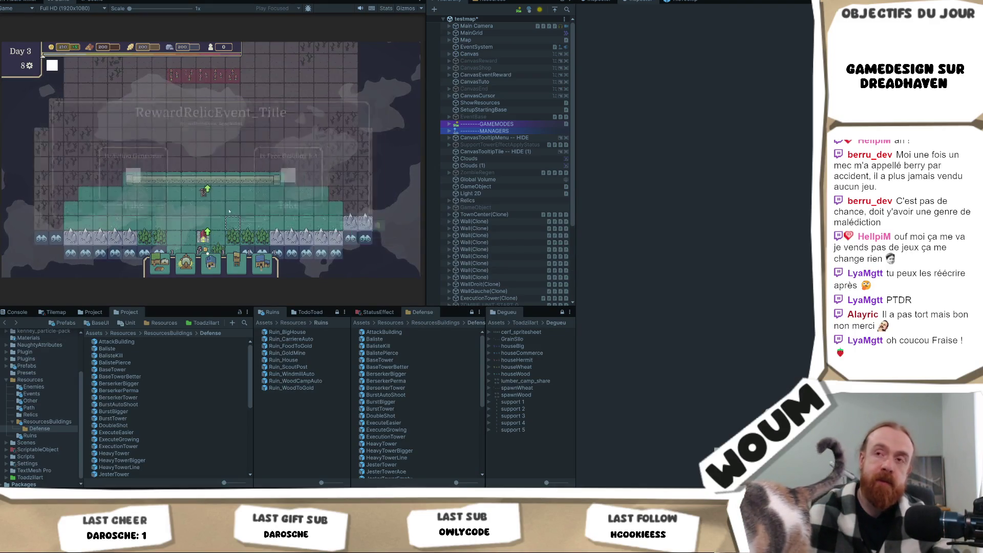
pyautogui.click(229, 211)
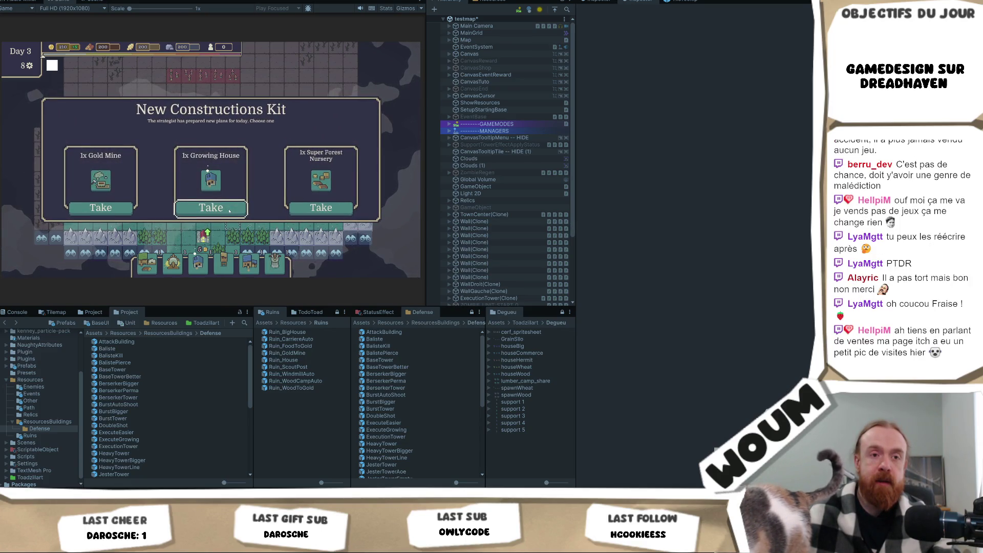
pyautogui.click(229, 211)
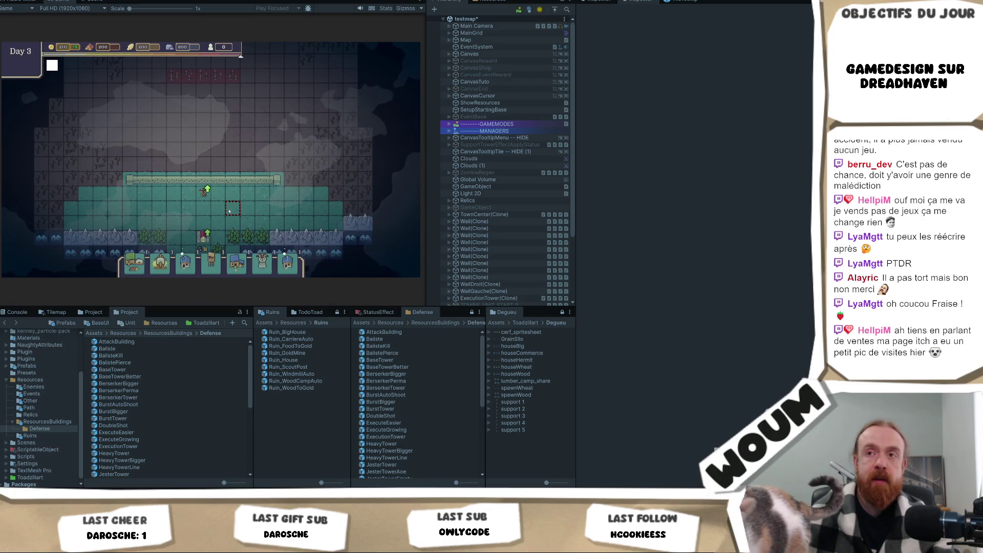
pyautogui.click(378, 238)
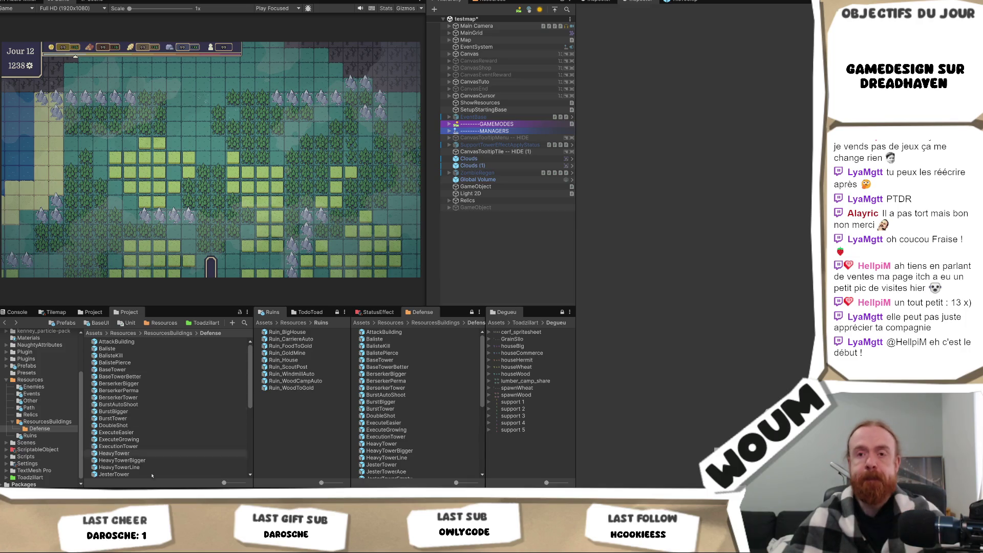
# Exit Play mode so the testmap scene returns to edit mode
pyautogui.moveTo(145, 495)
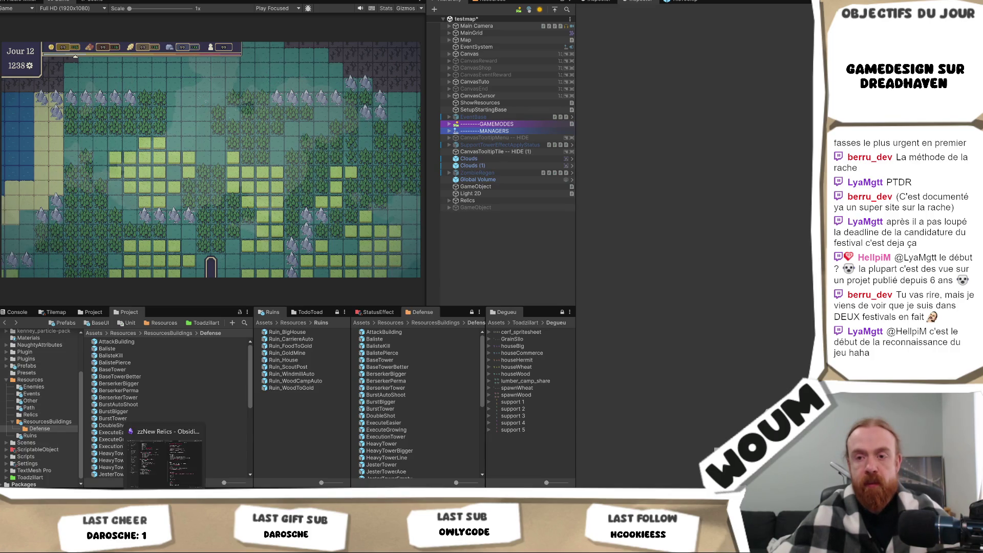
# Switch from Unity back to Visual Studio, with GameTile.cs showing the IsWalkable method
pyautogui.hotkey('alt', 'Tab')
pyautogui.click(347, 239)
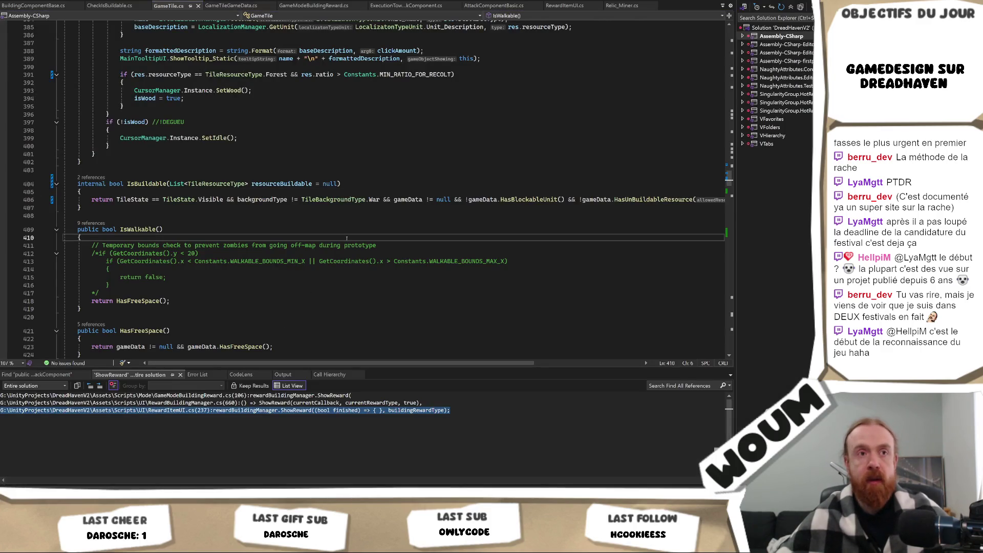
# Search the whole solution for StatusEffectData and open the MarkingTowerAttackComponent usage
pyautogui.hotkey('ctrl', 'shift', 'f')
pyautogui.press('Return')
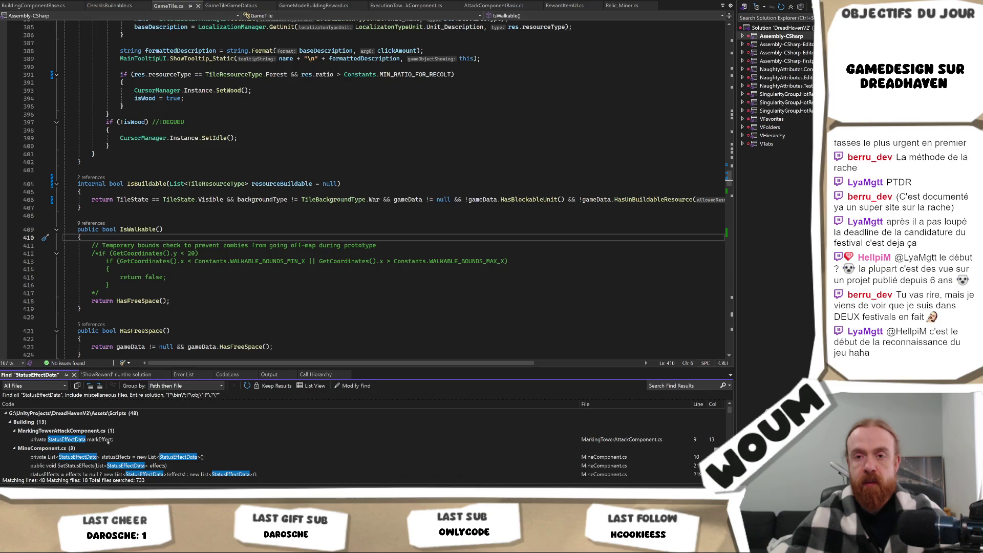
pyautogui.doubleClick(108, 441)
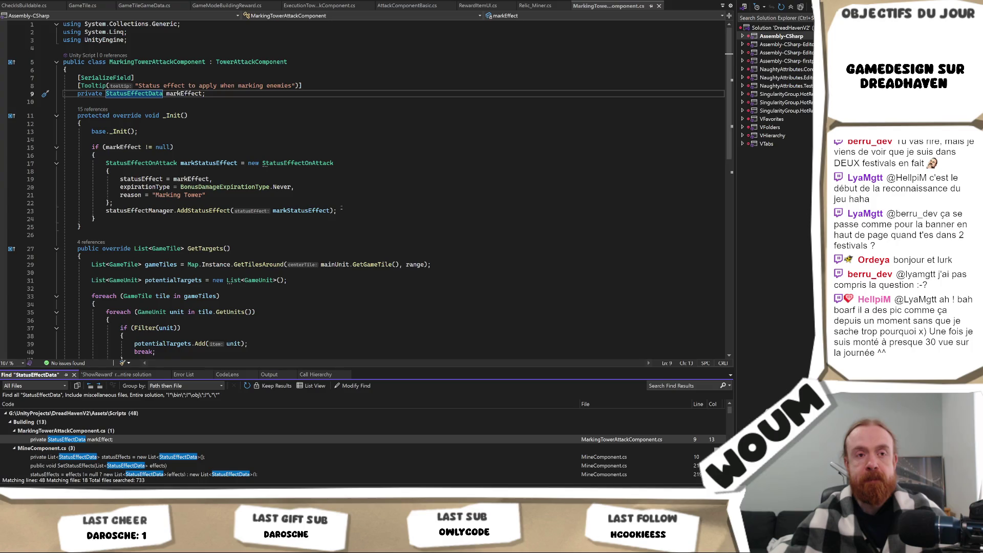
# Open MineComponent.cs at its StatusEffectData list from the search results
pyautogui.scroll(-1, 328, 217)
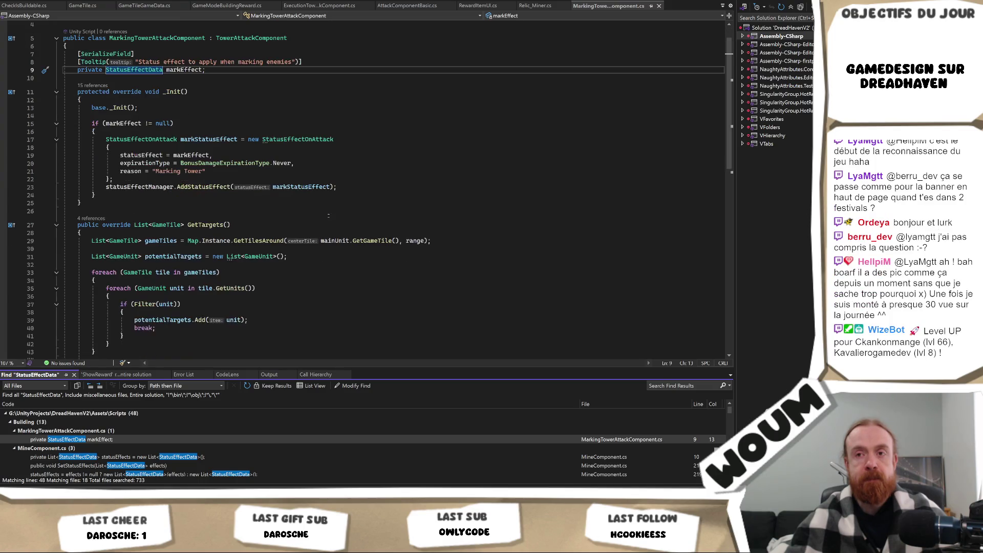
pyautogui.scroll(1, 328, 216)
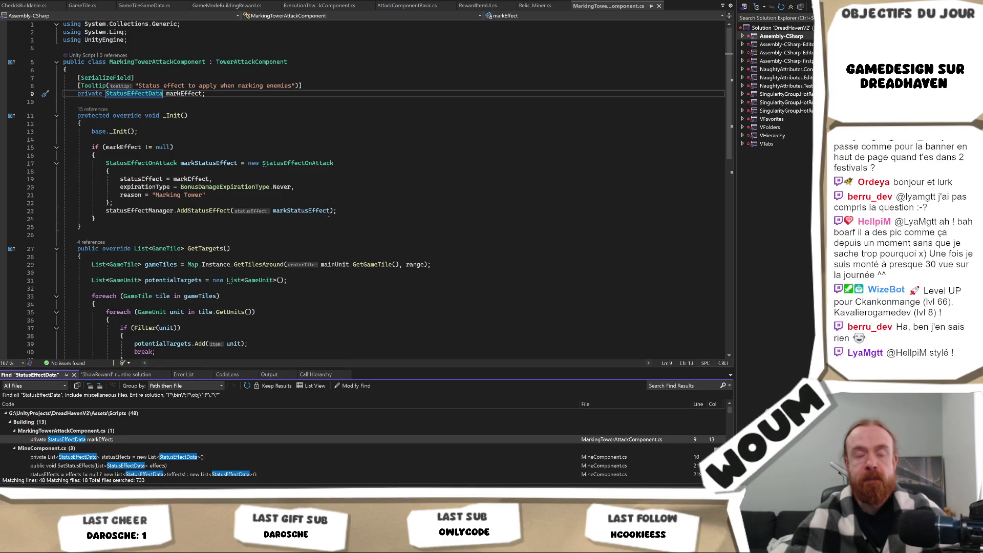
pyautogui.scroll(-3, 329, 217)
pyautogui.scroll(-1, 321, 203)
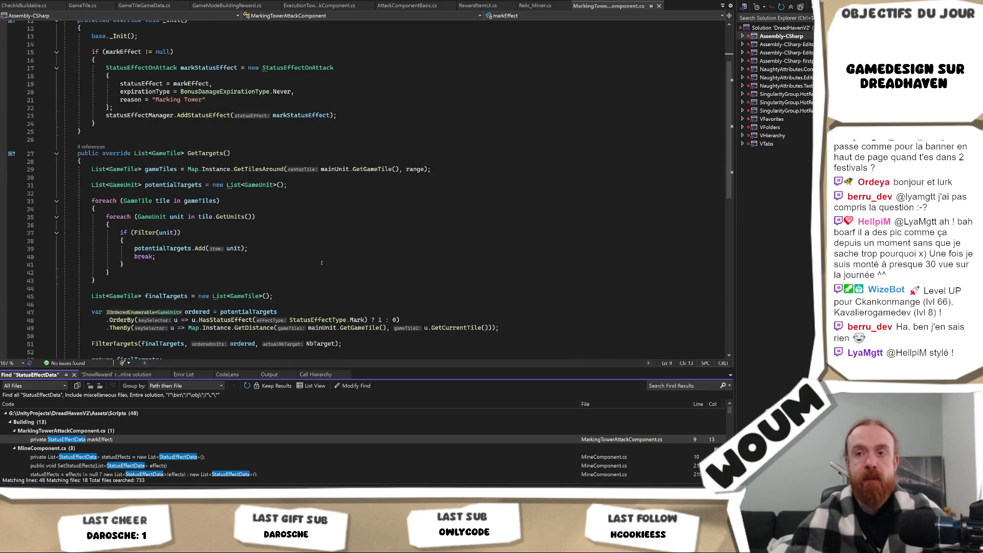
pyautogui.scroll(4, 318, 252)
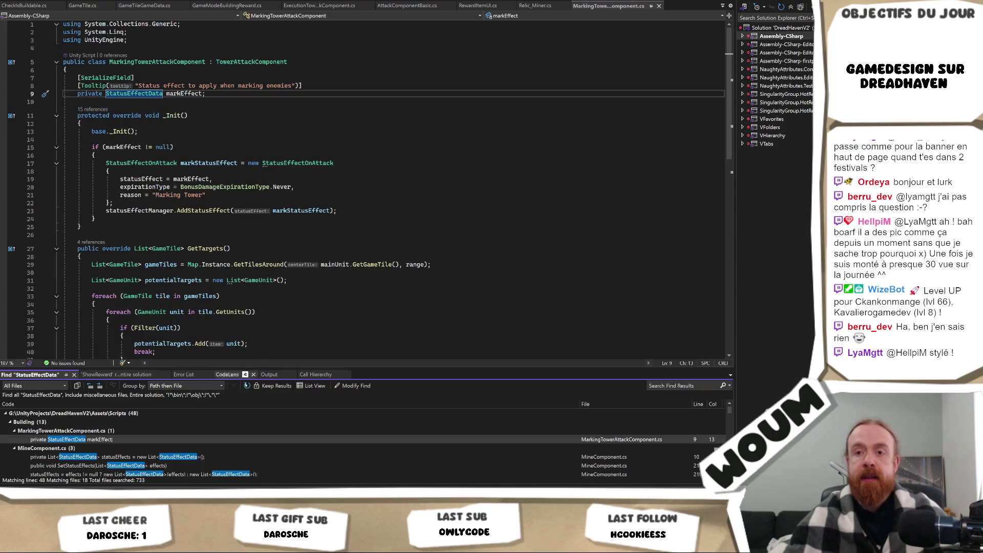
pyautogui.scroll(-2, 184, 446)
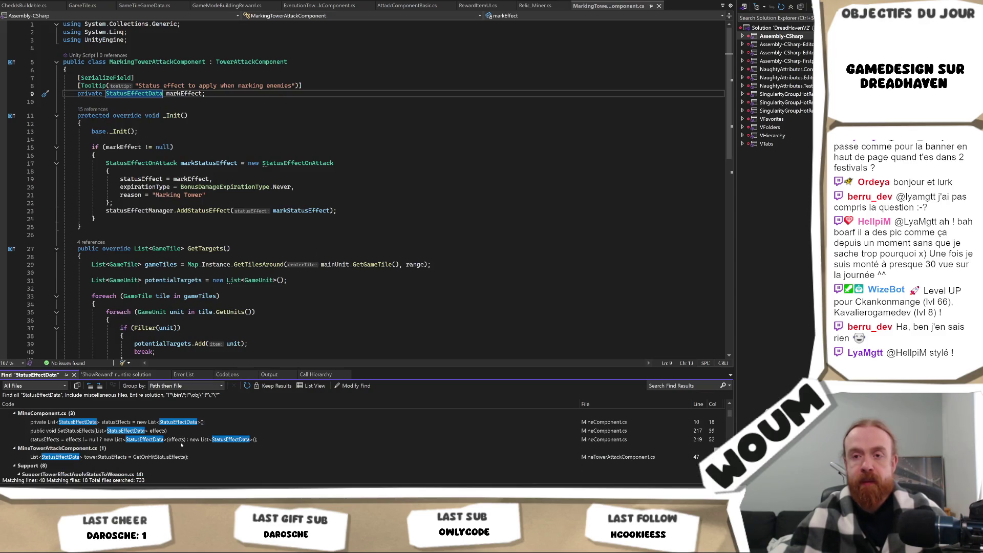
pyautogui.doubleClick(174, 423)
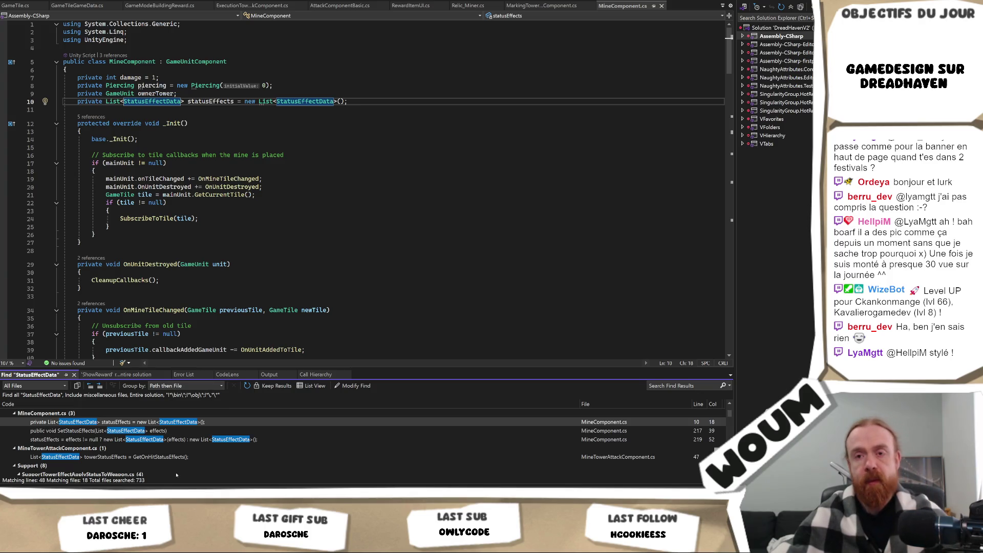
# Open SupportTowerEffectApplyStatusToWeapon.cs at its statusEffectData field from the results
pyautogui.scroll(-2, 186, 448)
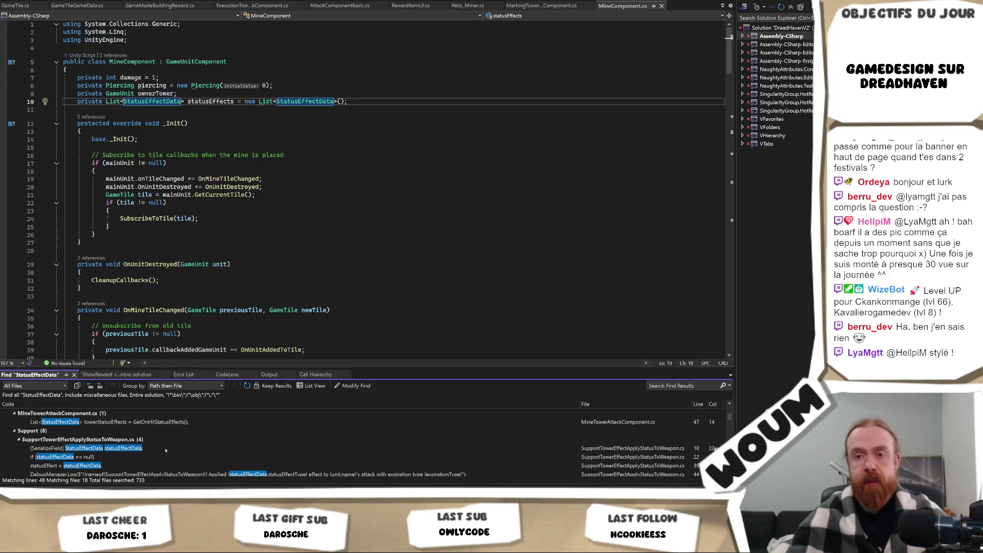
pyautogui.scroll(-2, 145, 450)
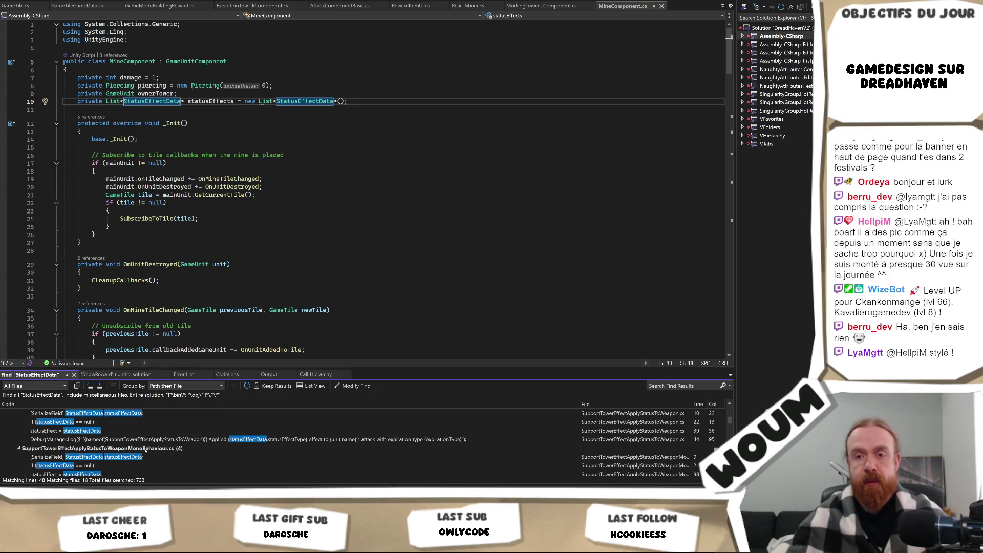
pyautogui.doubleClick(128, 414)
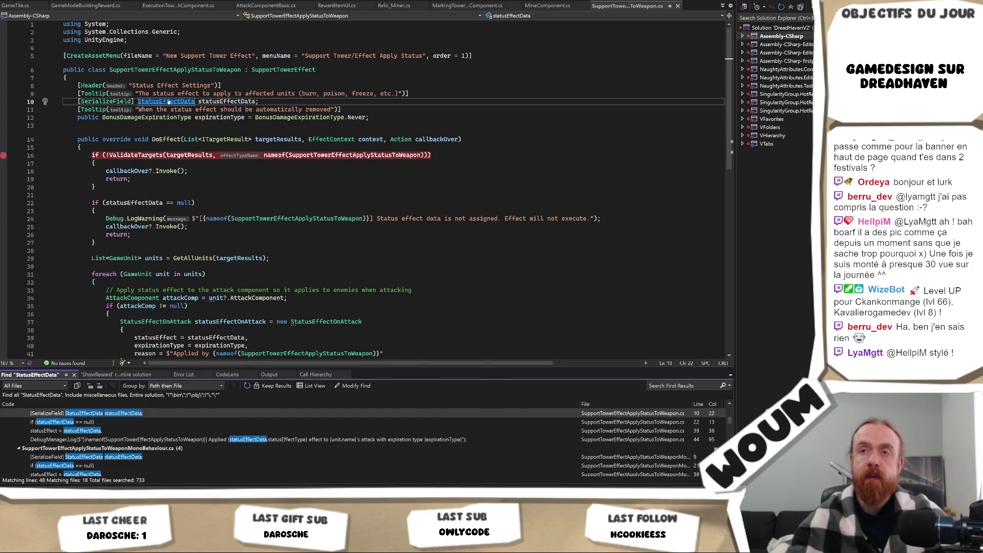
# Go to the StatusEffectData definition from line 10 of SupportTowerEffectApplyStatusToWeapon.cs
pyautogui.keyDown('ctrl'); pyautogui.click(168, 102); pyautogui.keyUp('ctrl')
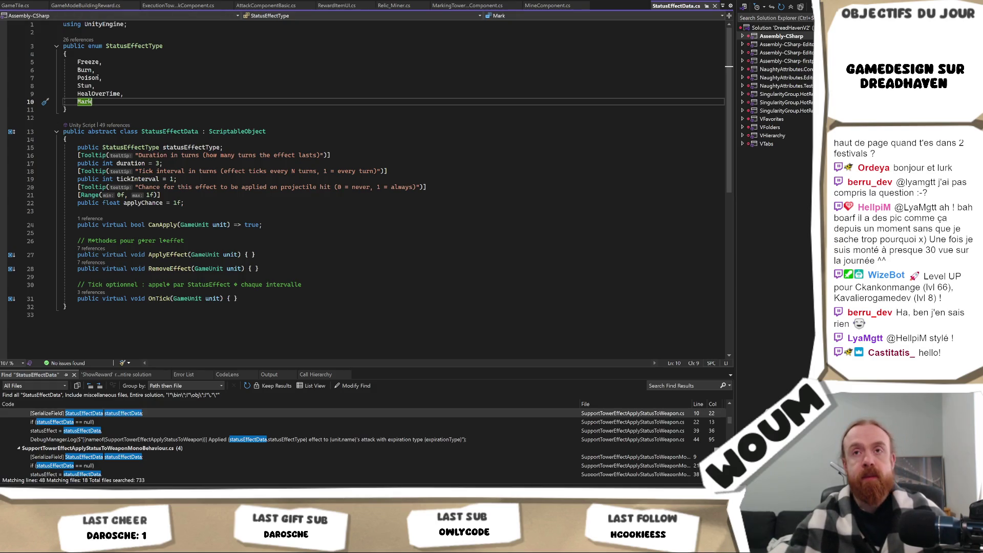
pyautogui.write('Mark')
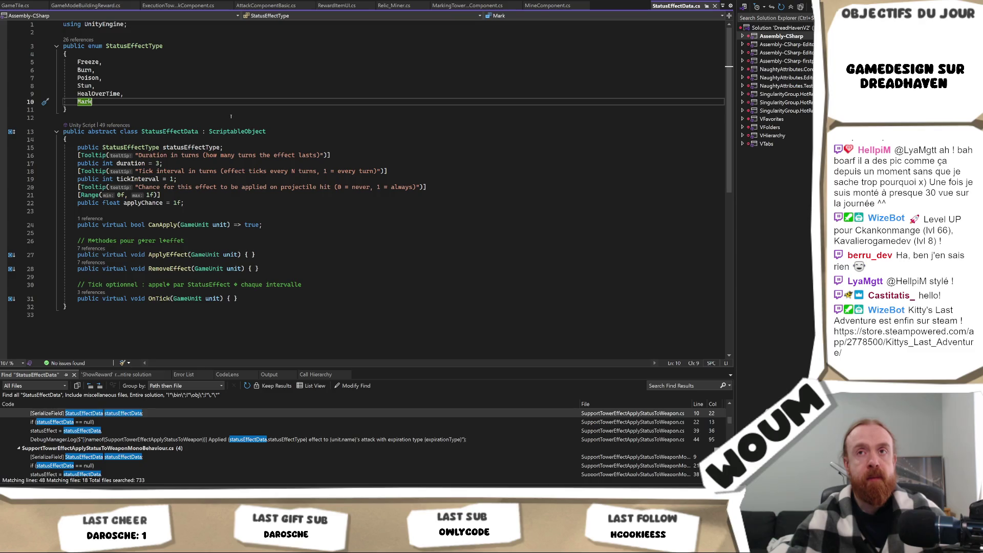
# Review the StatusEffectType enum's Stun and Mark entries and the applyChance field, then return to Unity
pyautogui.click(164, 45)
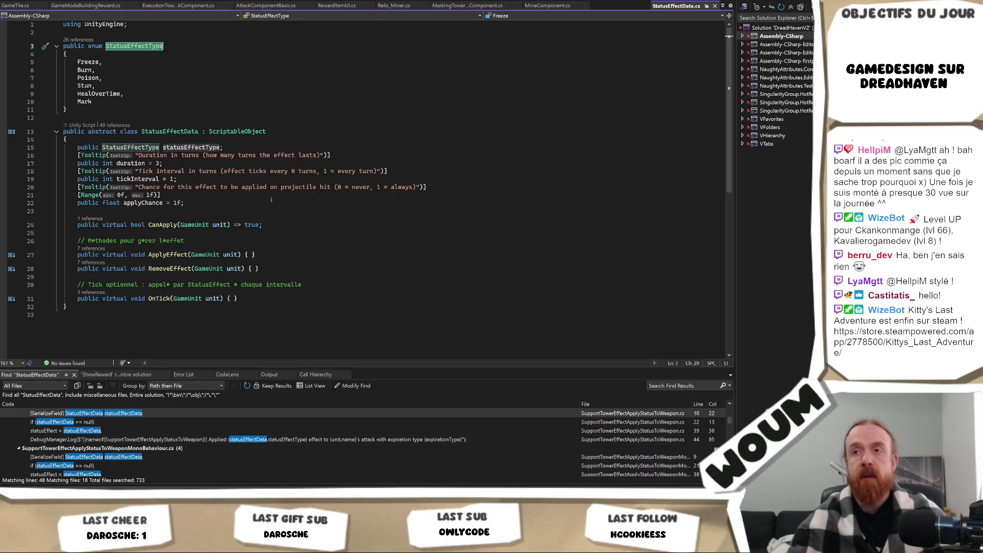
pyautogui.click(192, 204)
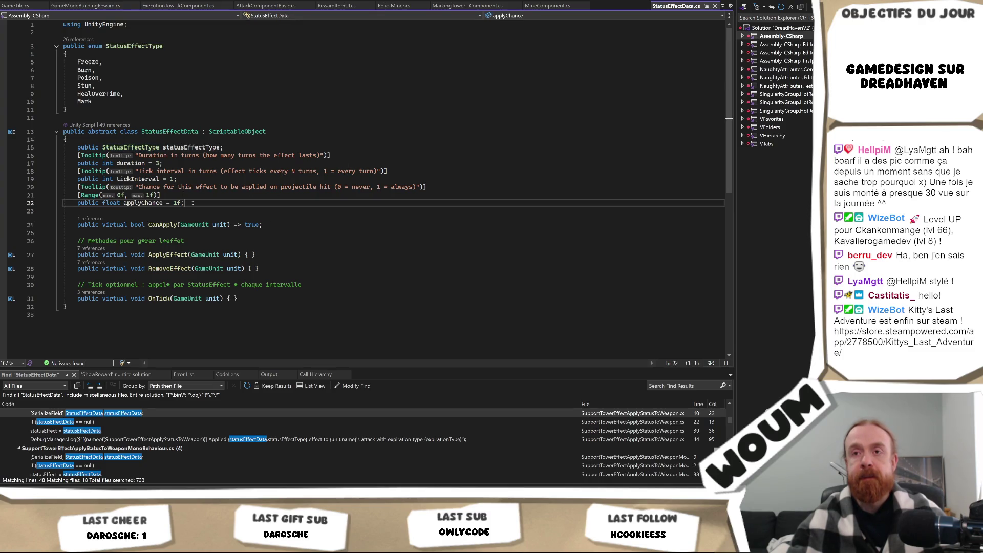
pyautogui.hotkey('ctrl', '-')
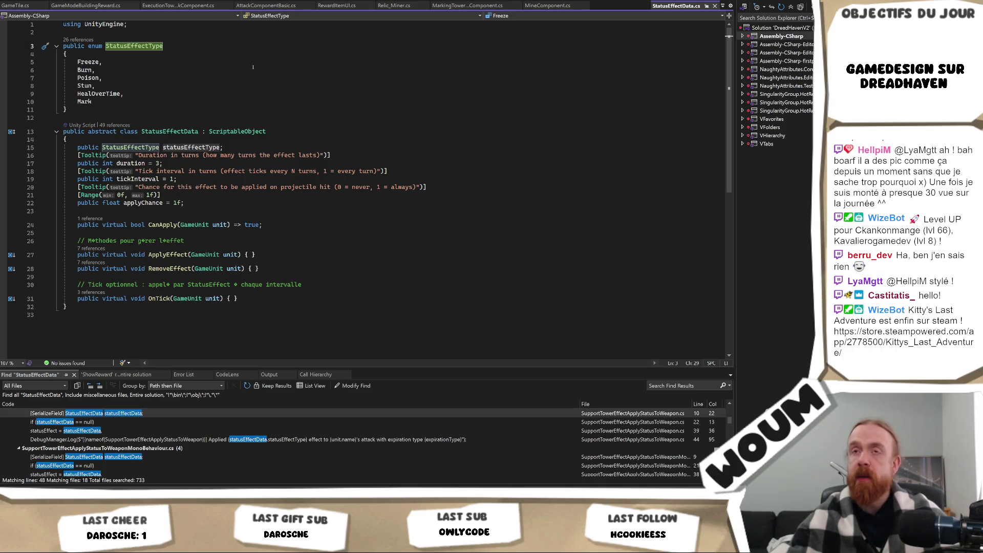
pyautogui.click(197, 85)
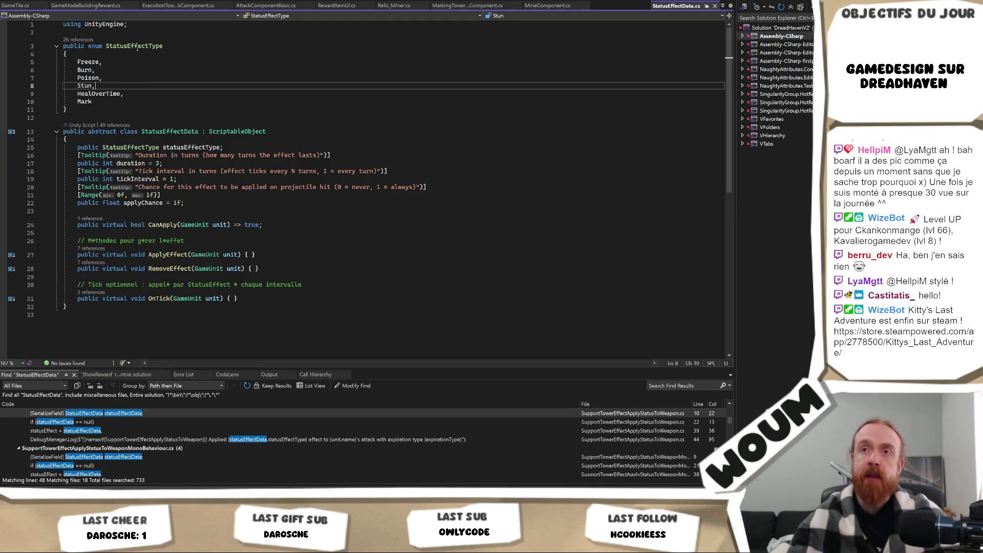
pyautogui.click(121, 103)
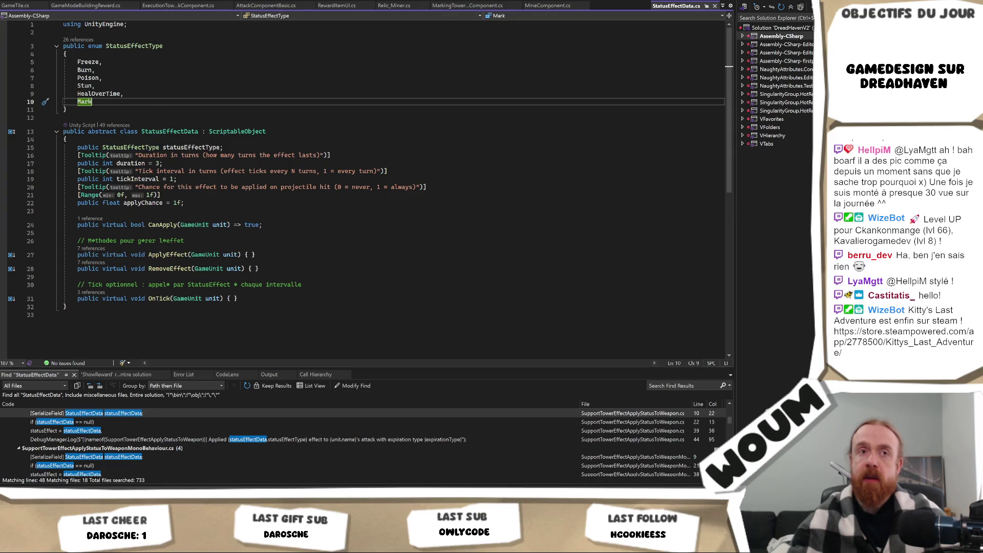
pyautogui.hotkey('alt', 'Tab')
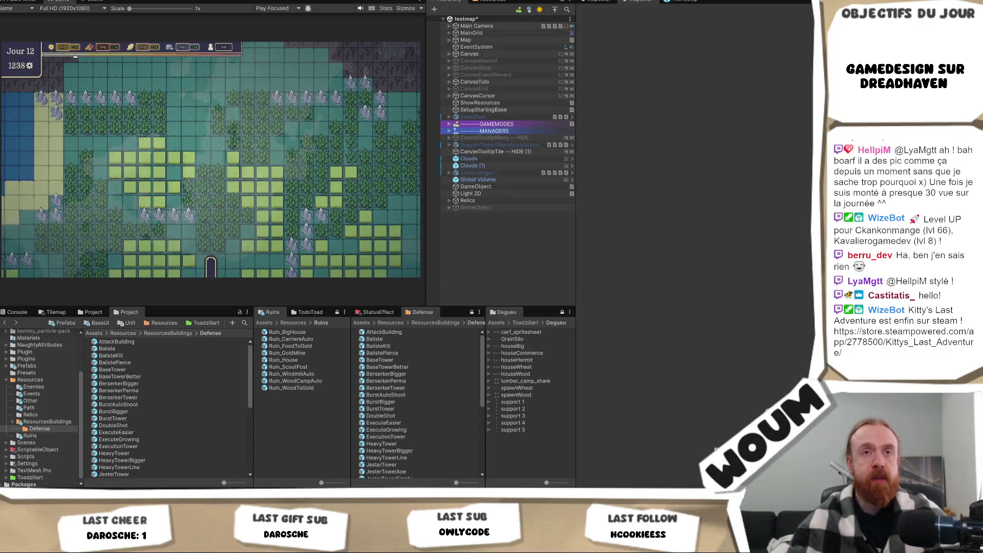
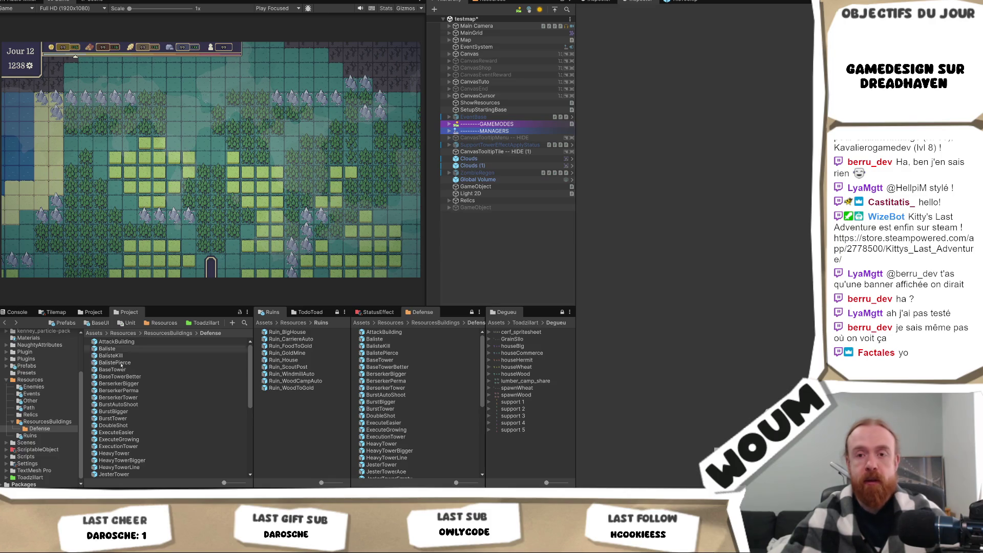
# Switch from the Unity Editor to the Tours tower-design notes in Obsidian
pyautogui.hotkey('alt', 'Tab')
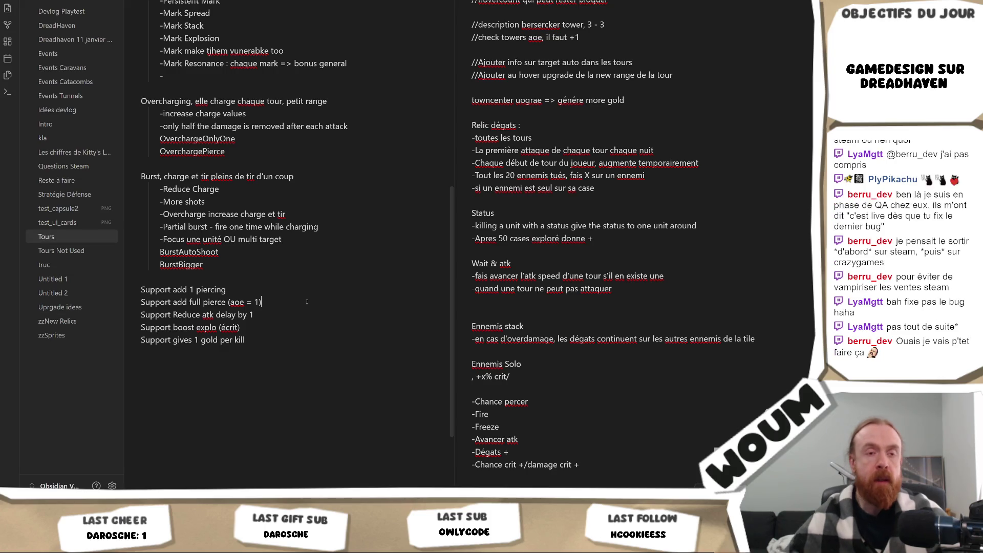
pyautogui.click(306, 301)
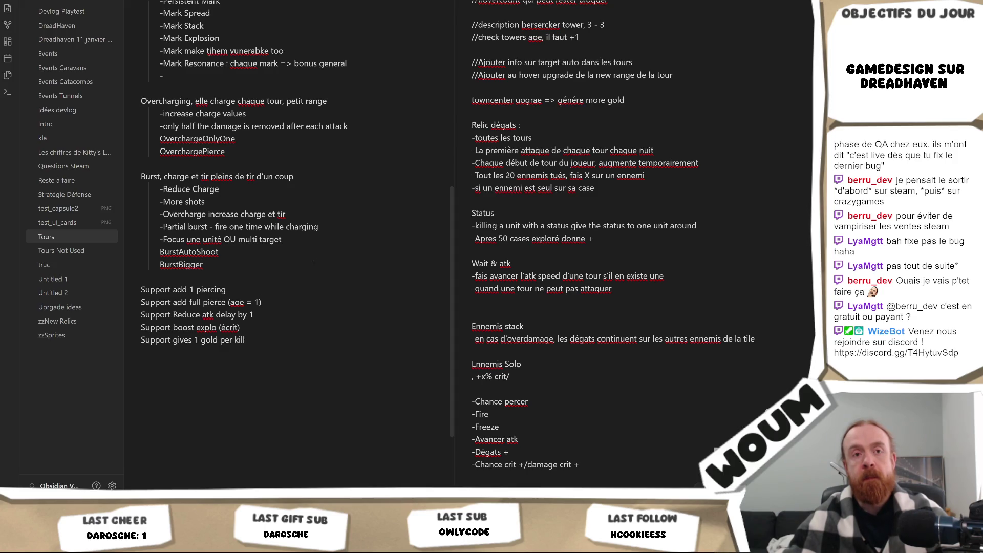
pyautogui.click(302, 274)
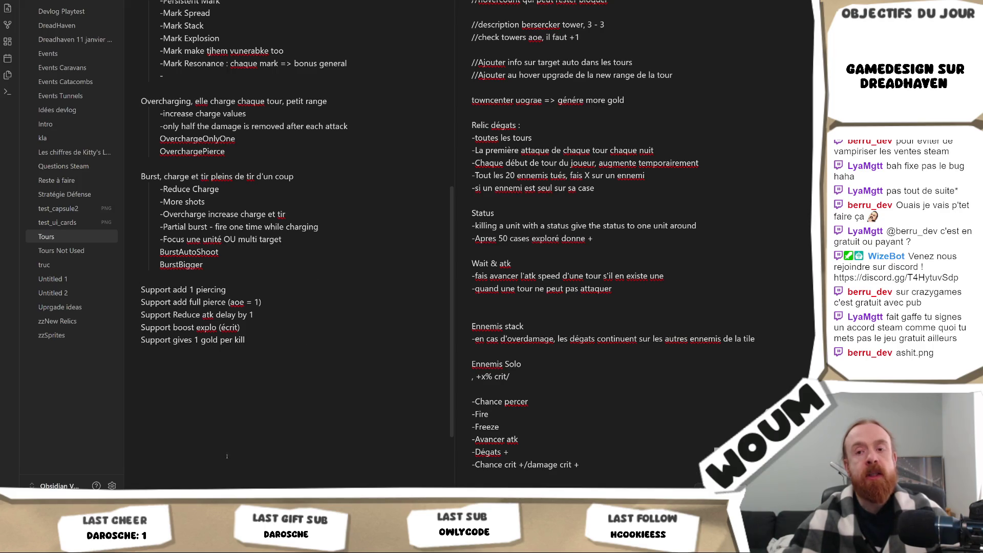
# Place the cursor on the blank line above the Support upgrade ideas in the Tours note
pyautogui.moveTo(87, 544)
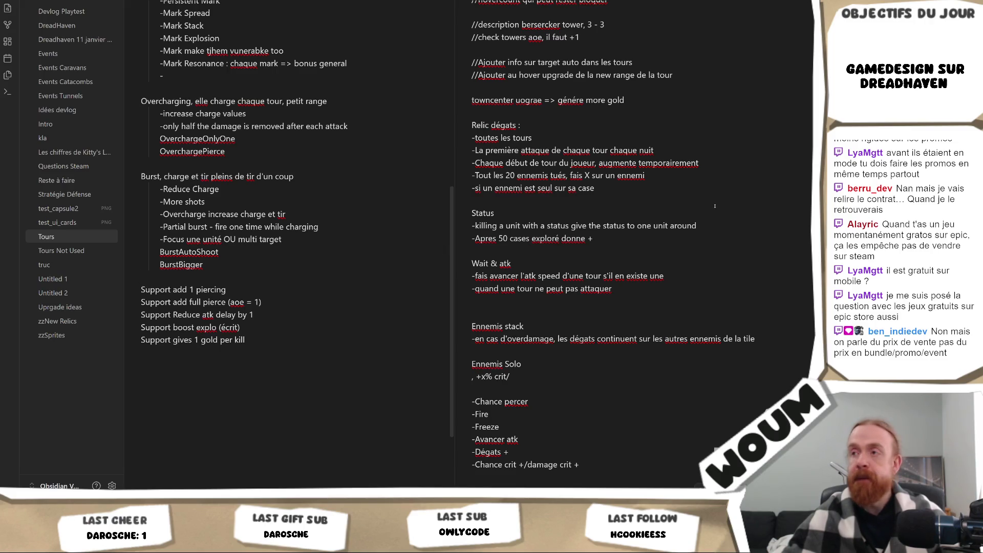
pyautogui.click(315, 275)
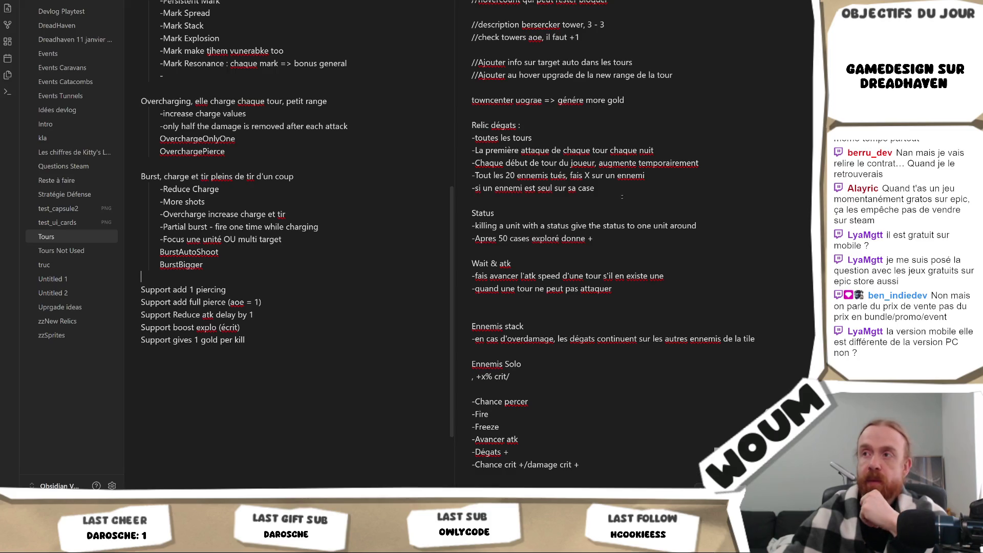
pyautogui.click(675, 153)
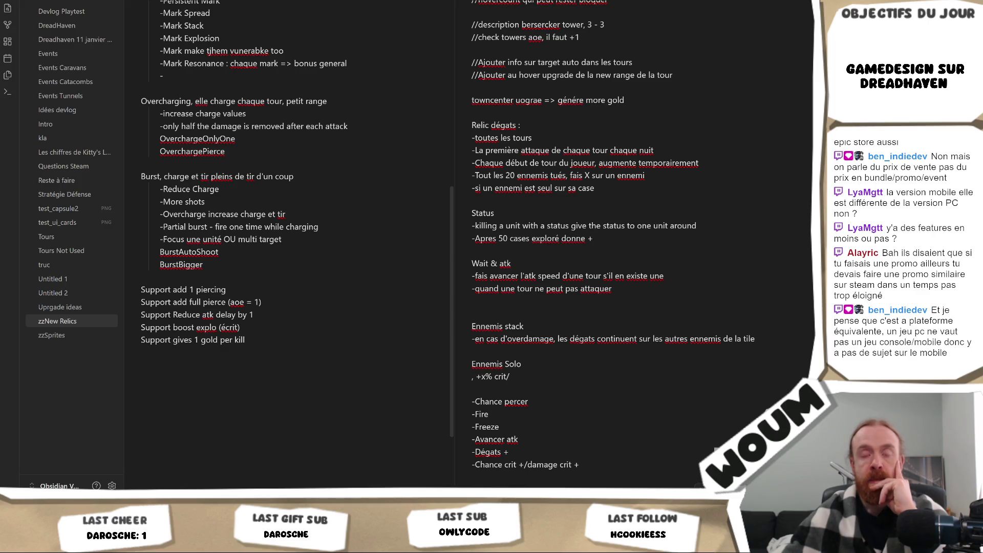
pyautogui.click(274, 272)
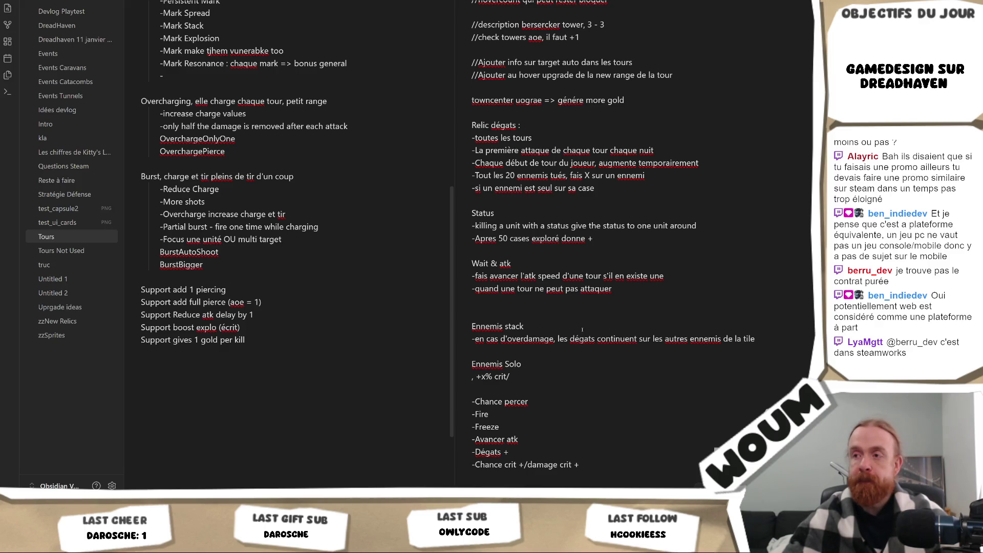
pyautogui.scroll(3, 287, 263)
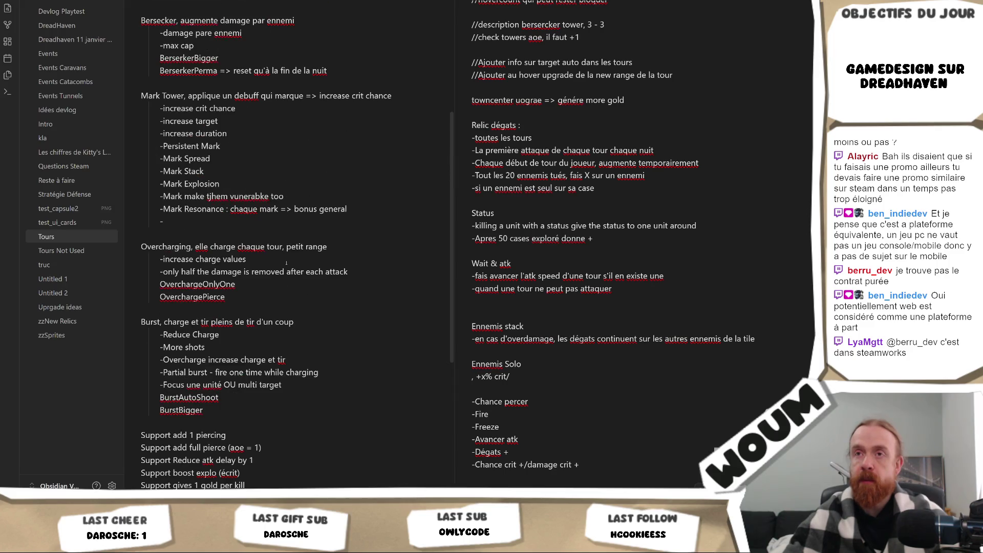
pyautogui.scroll(-3, 286, 263)
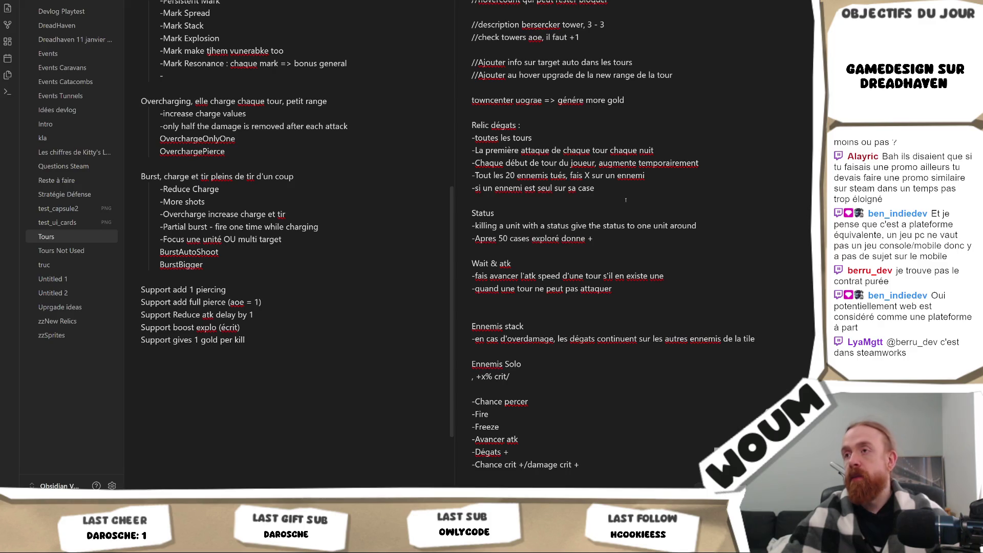
pyautogui.click(714, 162)
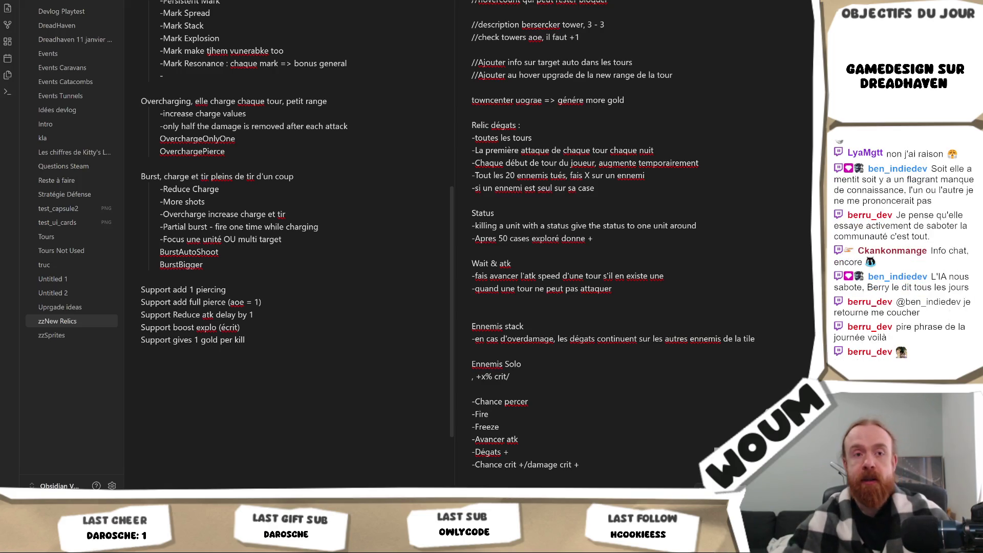
pyautogui.click(280, 316)
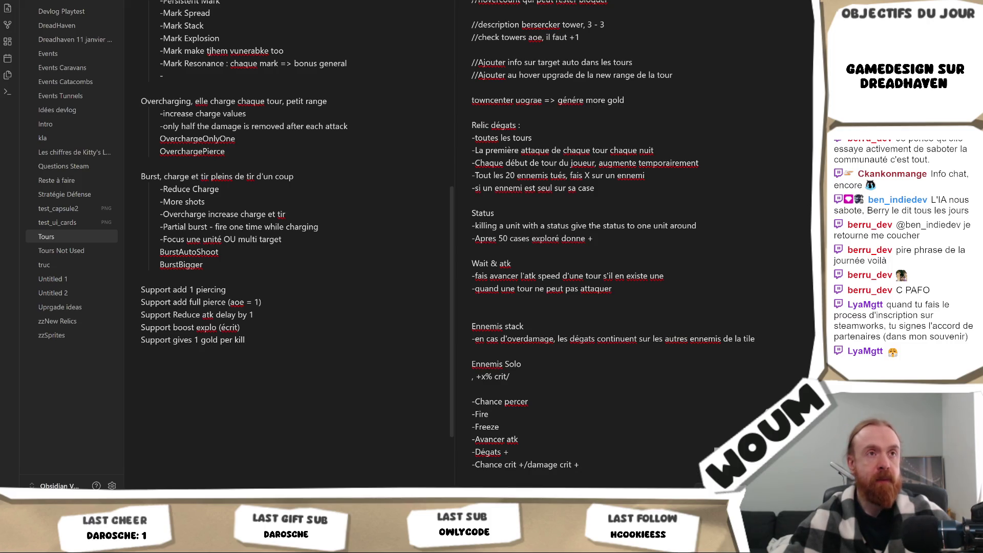
pyautogui.hotkey('alt', 'Tab')
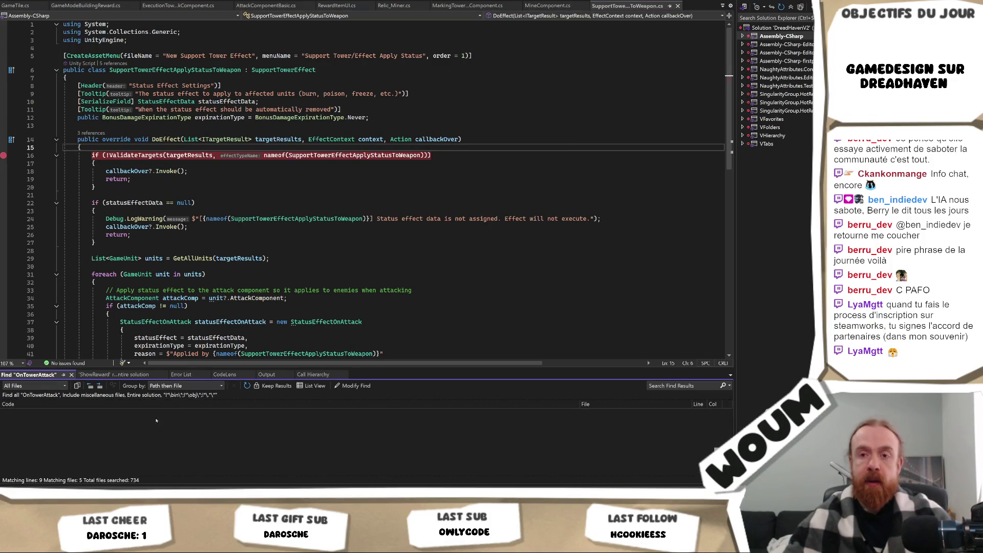
# Open Relic_OnFirstTowerAttackEachNightBase.cs at its OnTowerAttack use and move it into the main editor
pyautogui.doubleClick(118, 440)
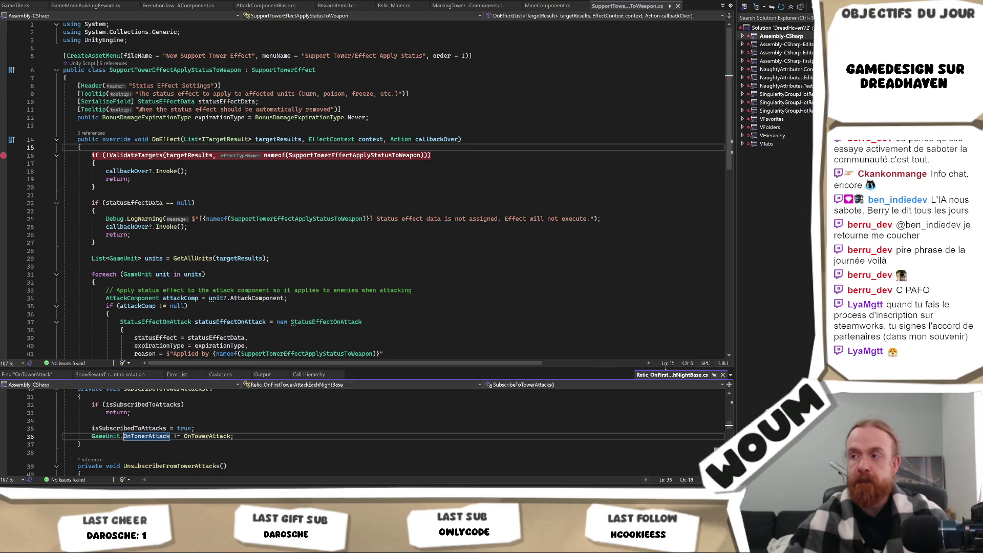
pyautogui.moveTo(673, 376)
pyautogui.mouseDown()
pyautogui.moveTo(415, 125)
pyautogui.moveTo(365, 179)
pyautogui.mouseUp()
pyautogui.scroll(3, 363, 185)
# Find all references to OnTowerAttack on line 36 and open the AttackComponentBasic.cs line 625 use
pyautogui.click(216, 139)
pyautogui.rightClick(157, 138)
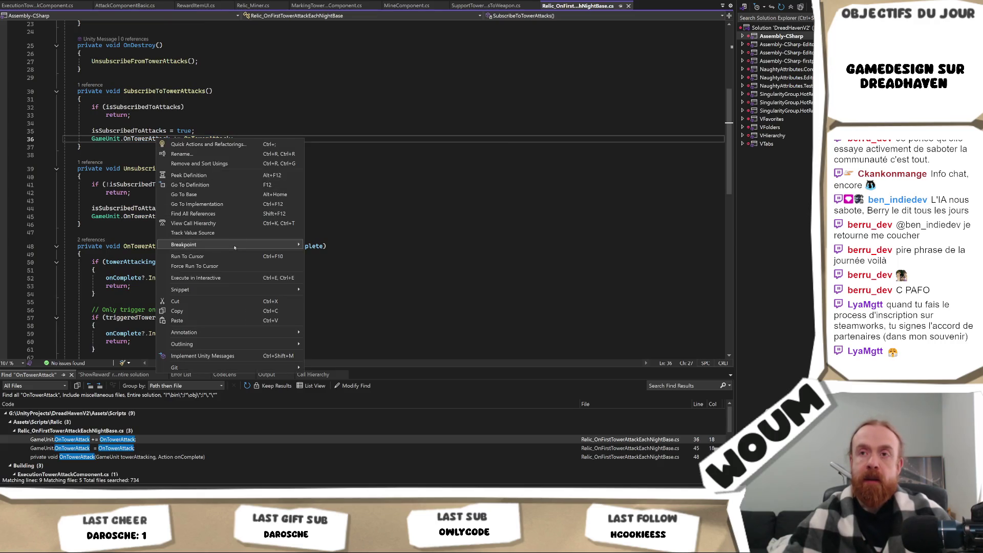
pyautogui.click(244, 218)
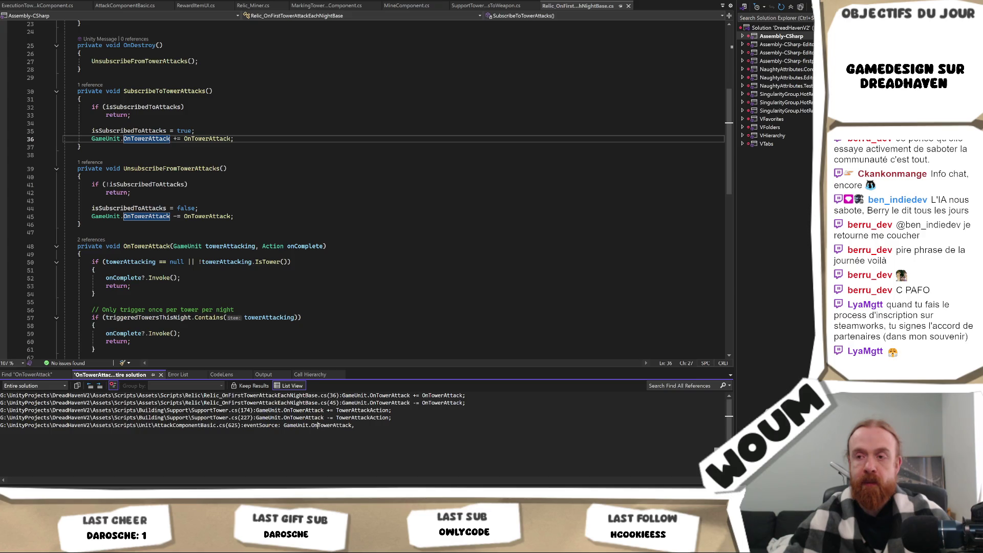
pyautogui.doubleClick(317, 425)
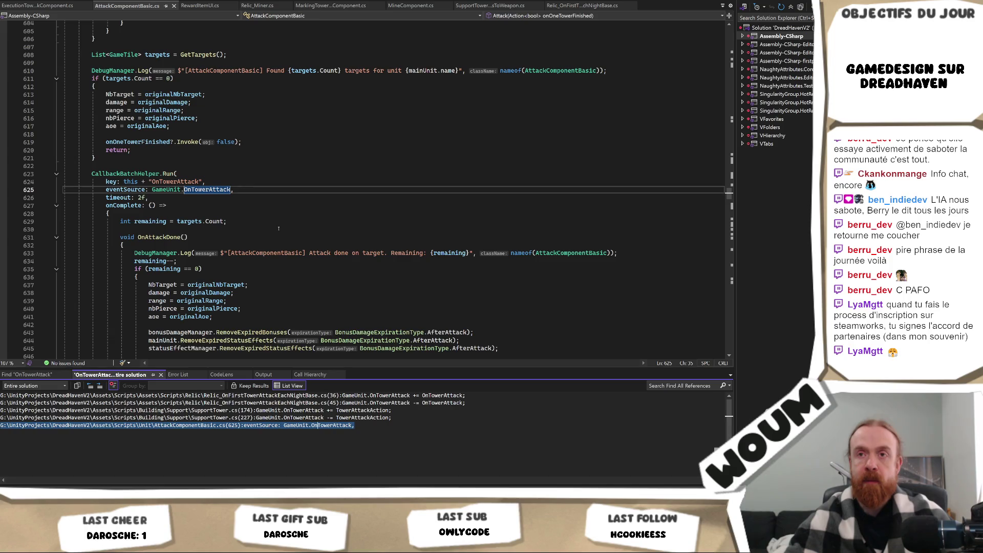
# Scan the code around line 625, then view SupportTower.cs's OnTowerAttack subscription at line 174
pyautogui.scroll(-2, 278, 229)
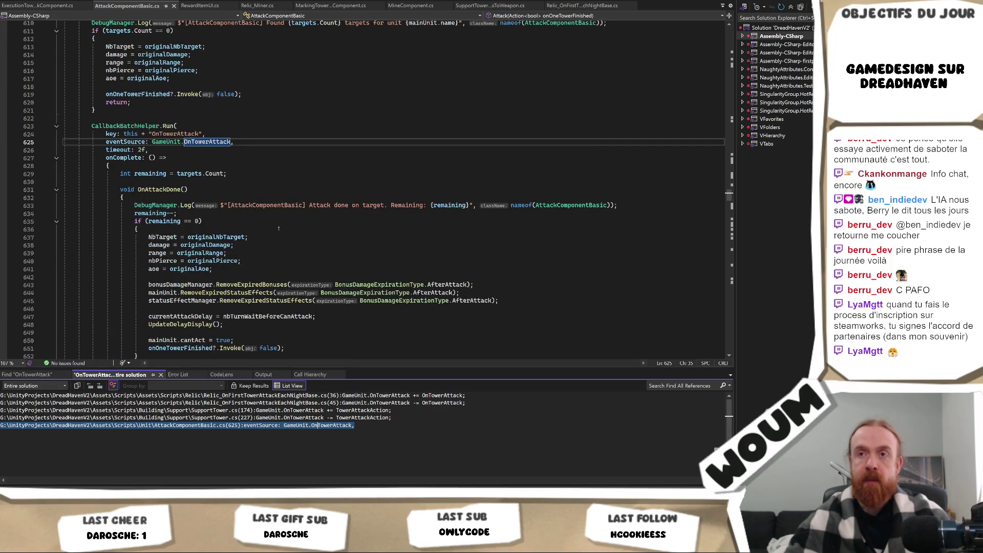
pyautogui.scroll(-7, 279, 229)
pyautogui.scroll(2, 279, 229)
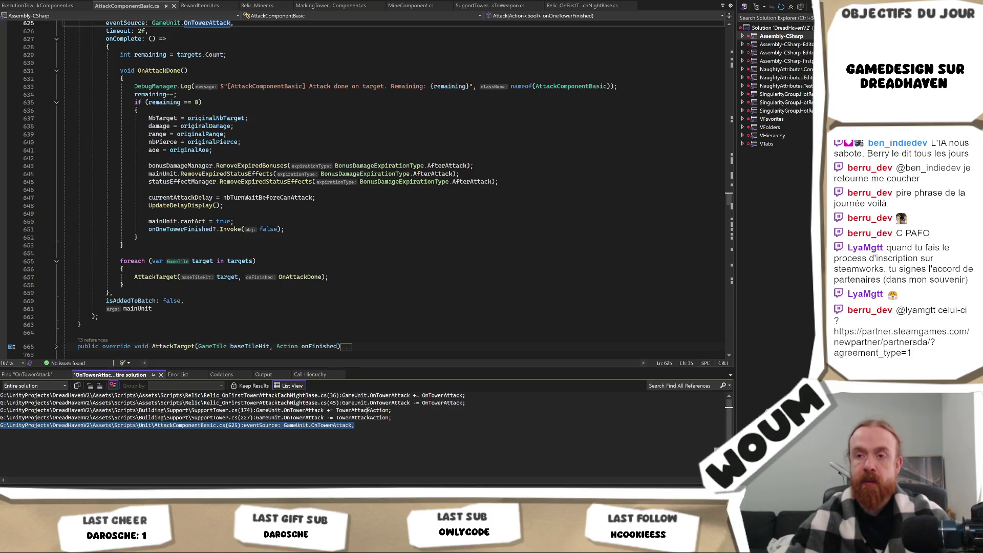
pyautogui.doubleClick(368, 410)
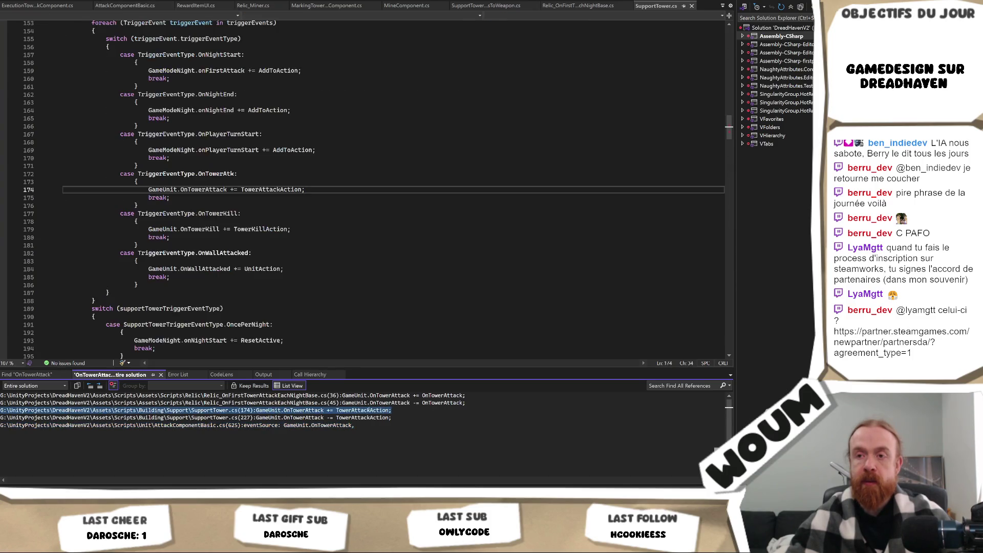
# Return to AttackComponentBasic.cs line 625 and review the CallbackBatchHelper.Run call with its 2f timeout
pyautogui.doubleClick(344, 425)
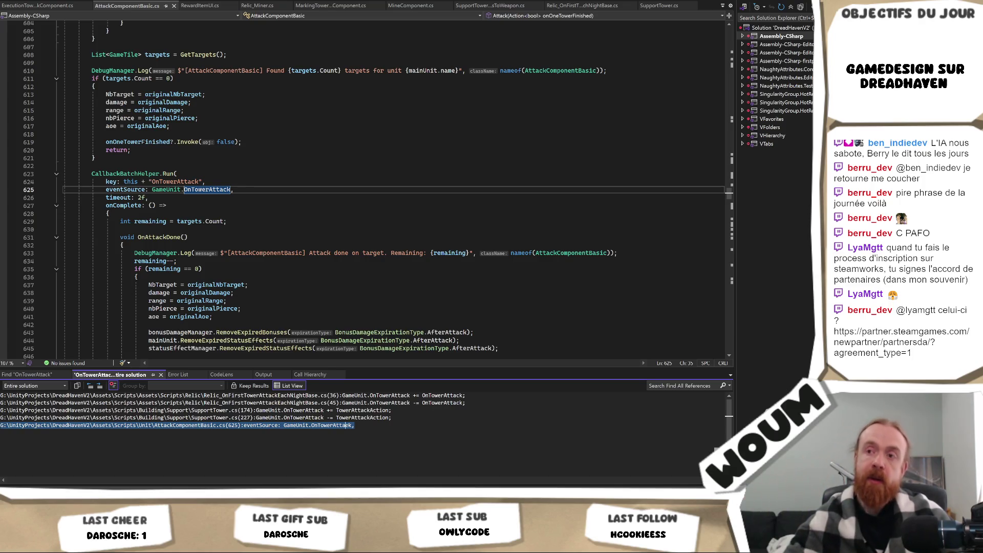
pyautogui.scroll(-1, 284, 285)
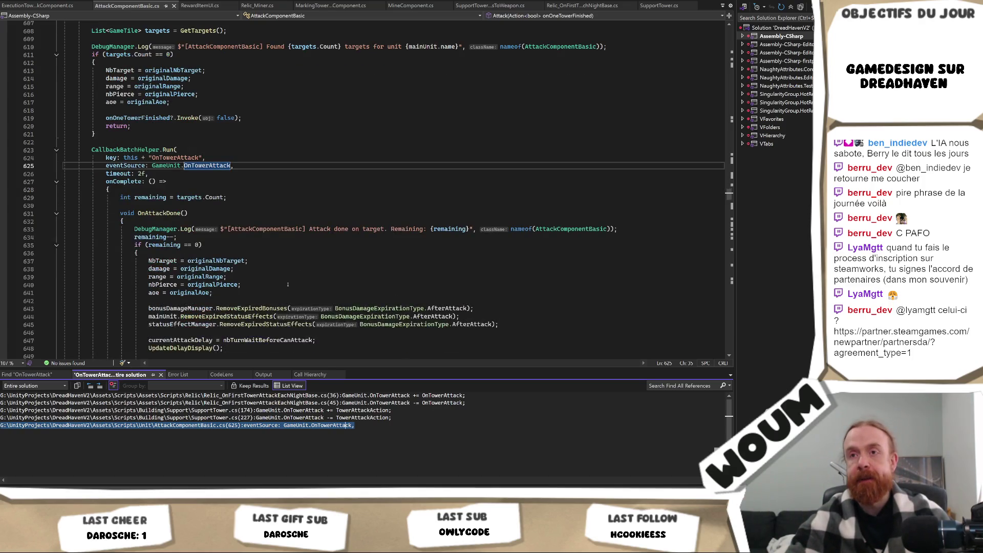
pyautogui.scroll(-6, 288, 285)
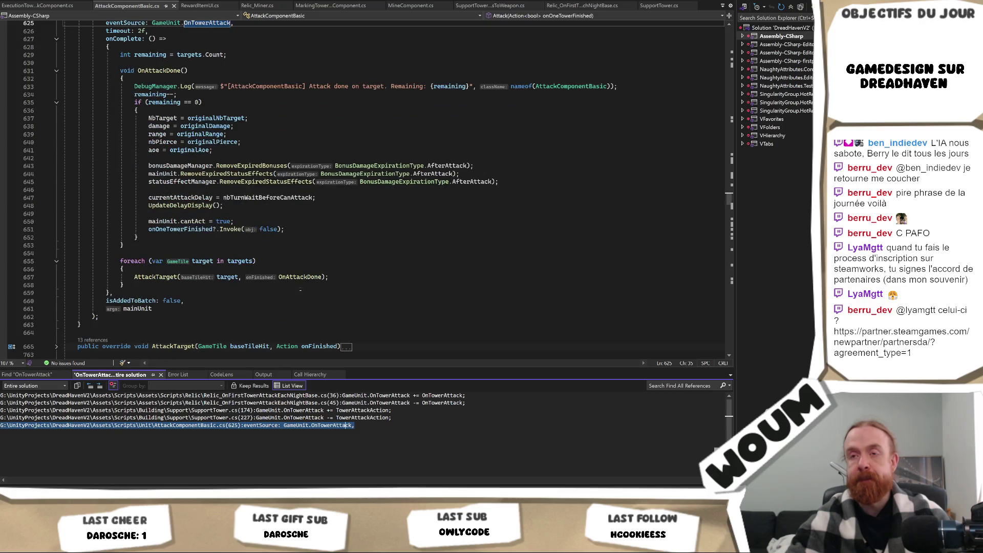
pyautogui.scroll(1, 390, 280)
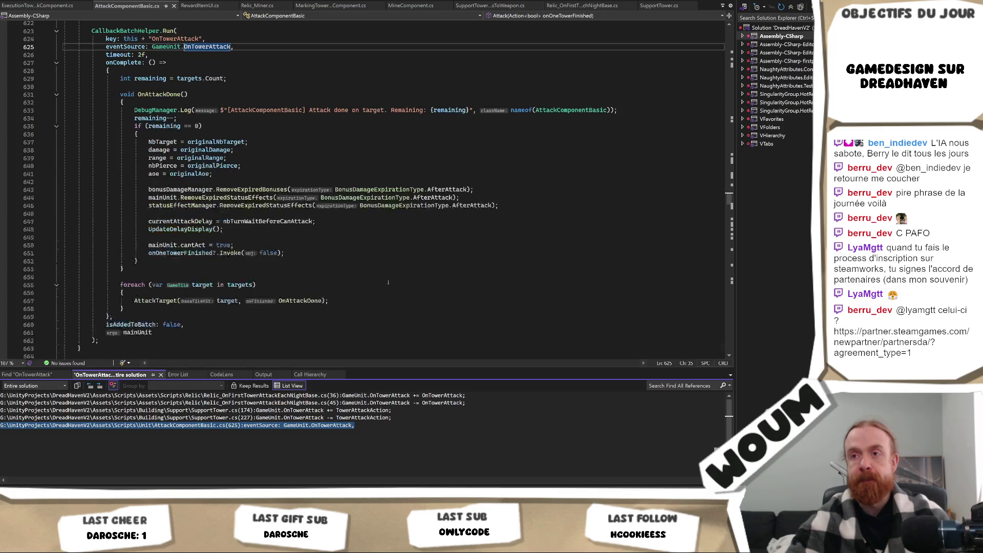
pyautogui.scroll(2, 385, 286)
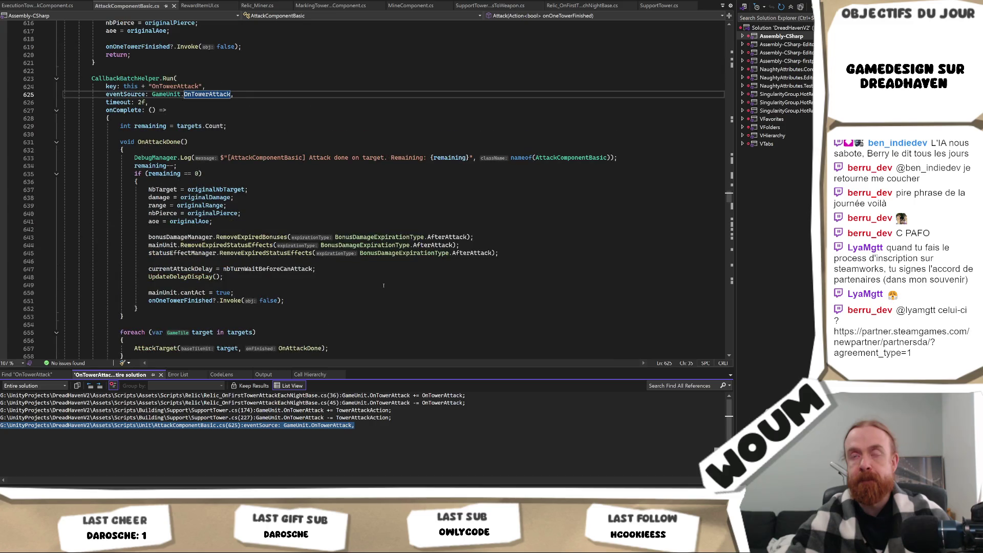
pyautogui.scroll(-2, 381, 288)
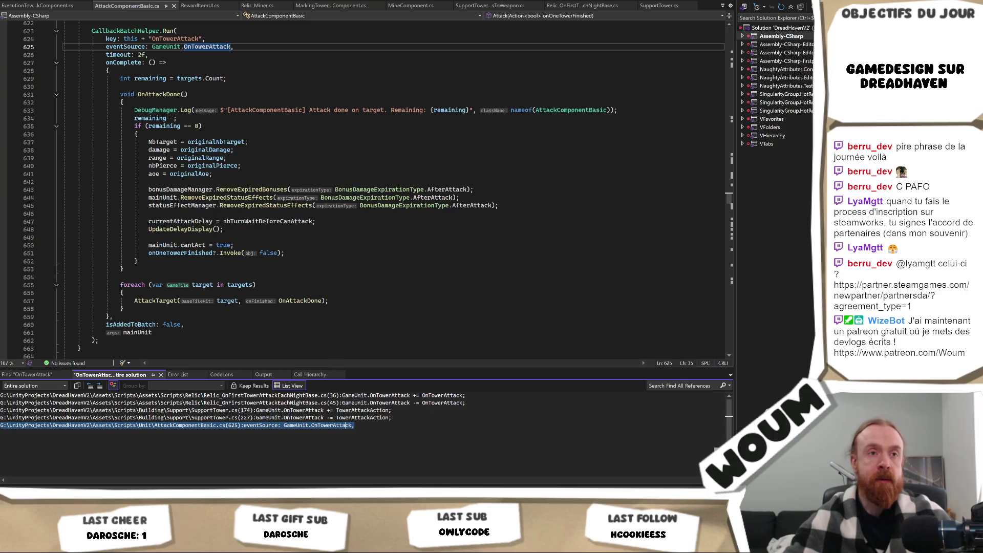
# Compare line 647 of AttackComponentBasic.cs with the Obsidian notes, then start writing below the relic damage ideas
pyautogui.click(404, 221)
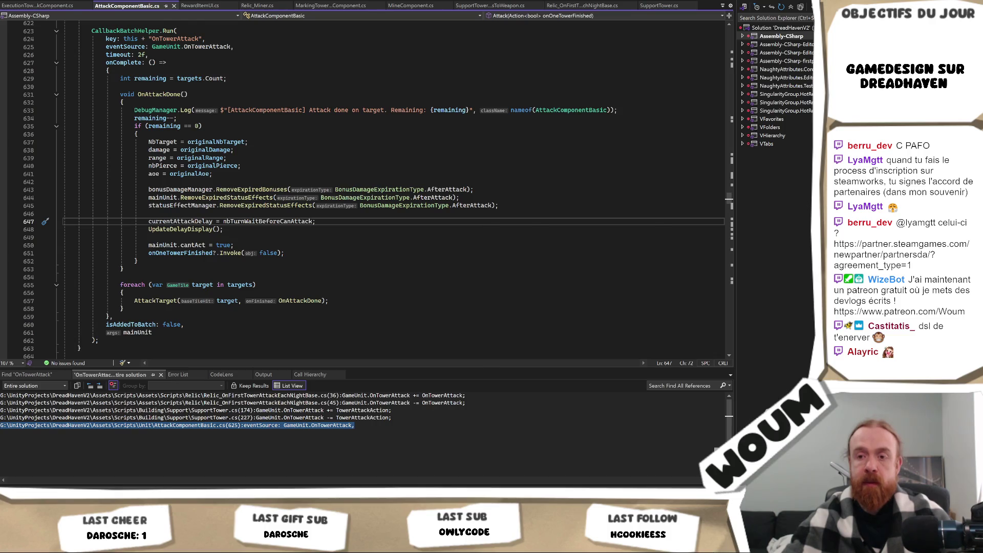
pyautogui.hotkey('alt', 'Tab')
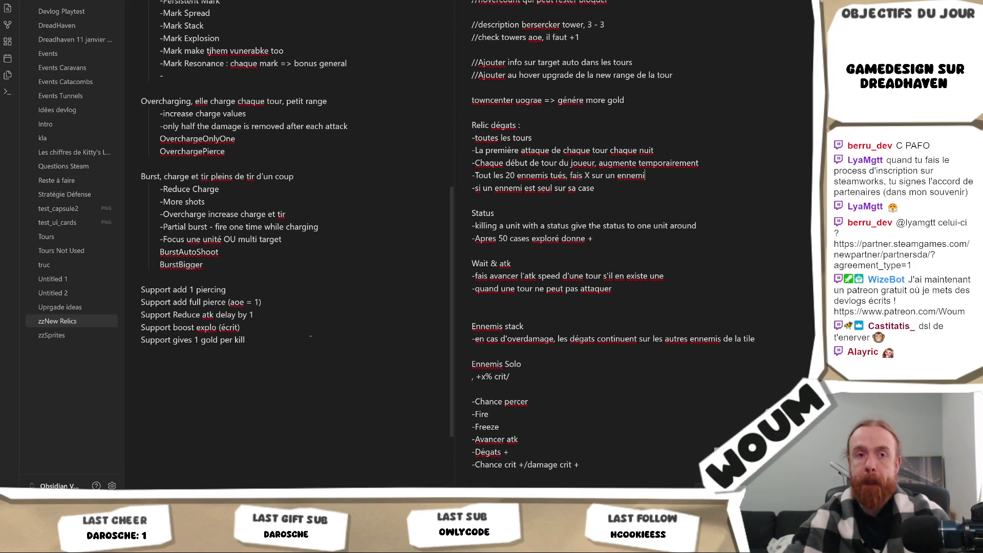
pyautogui.hotkey('alt', 'Tab')
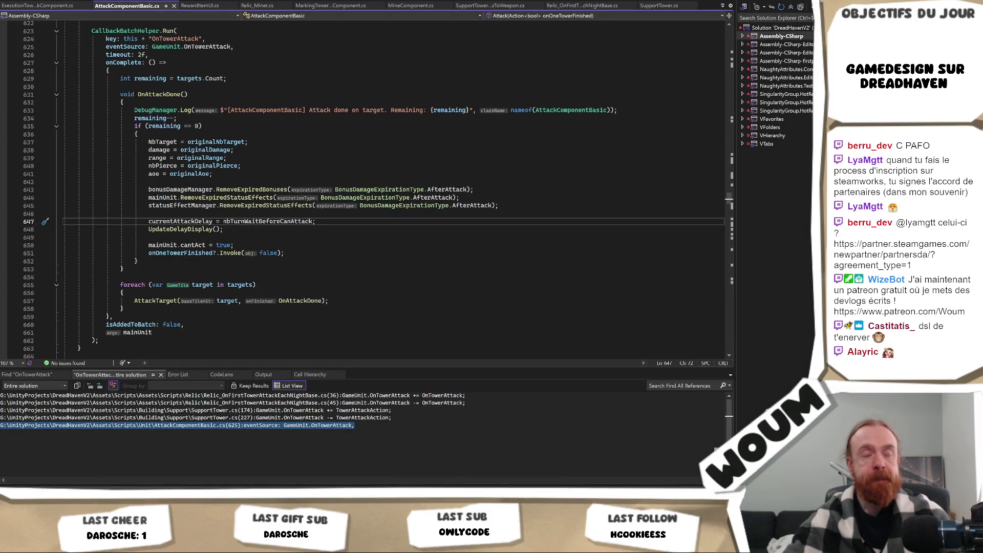
pyautogui.hotkey('alt', 'Tab')
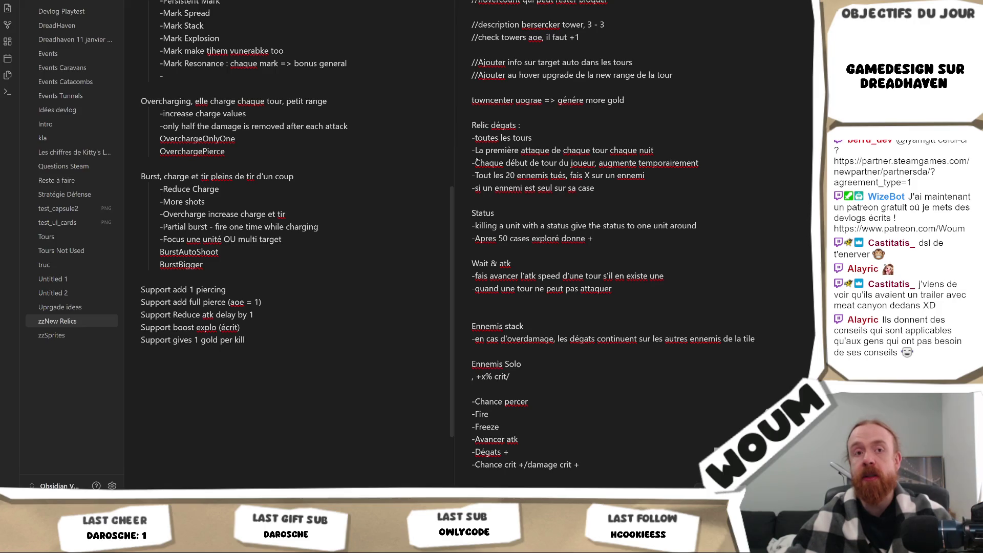
pyautogui.click(668, 202)
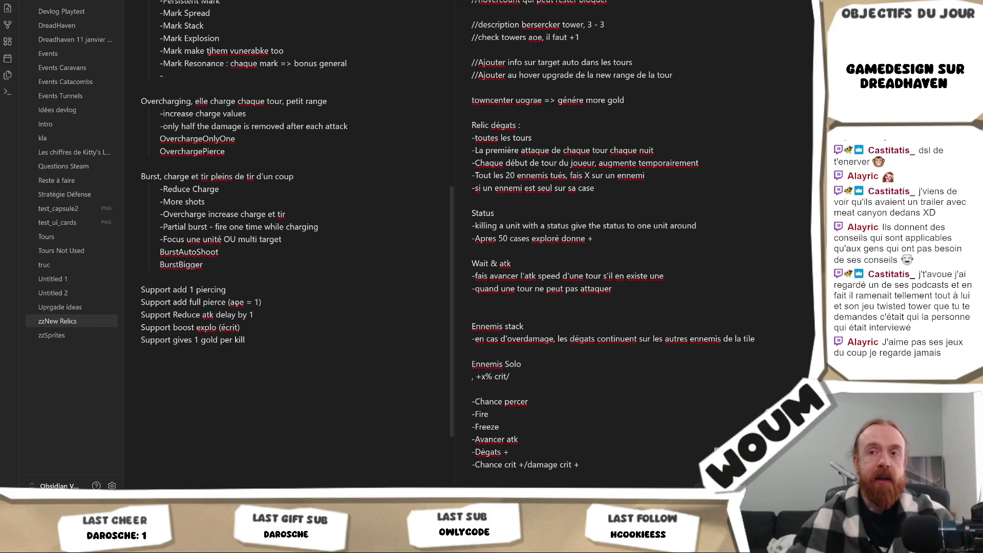
pyautogui.click(262, 276)
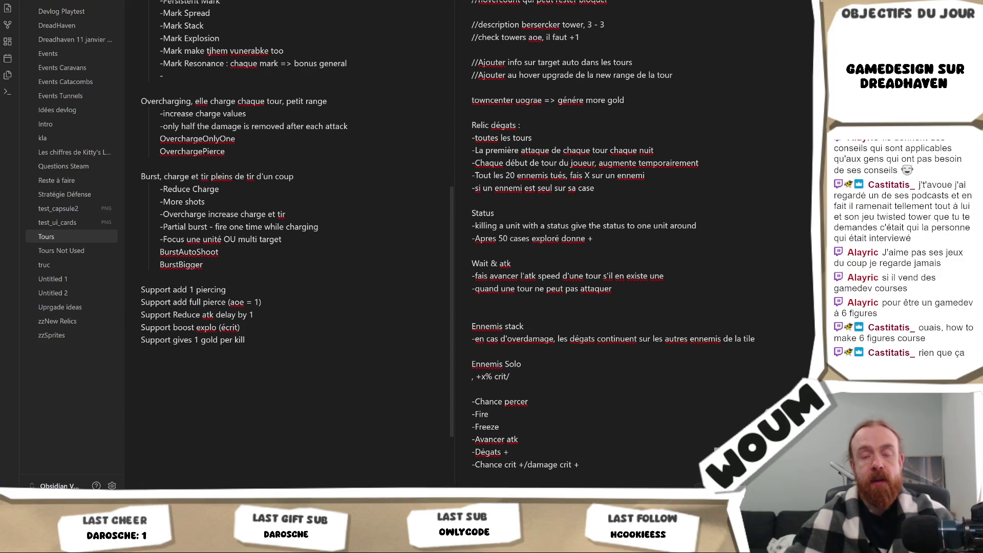
# Bring up the Chrome window preview from the taskbar
pyautogui.moveTo(113, 485)
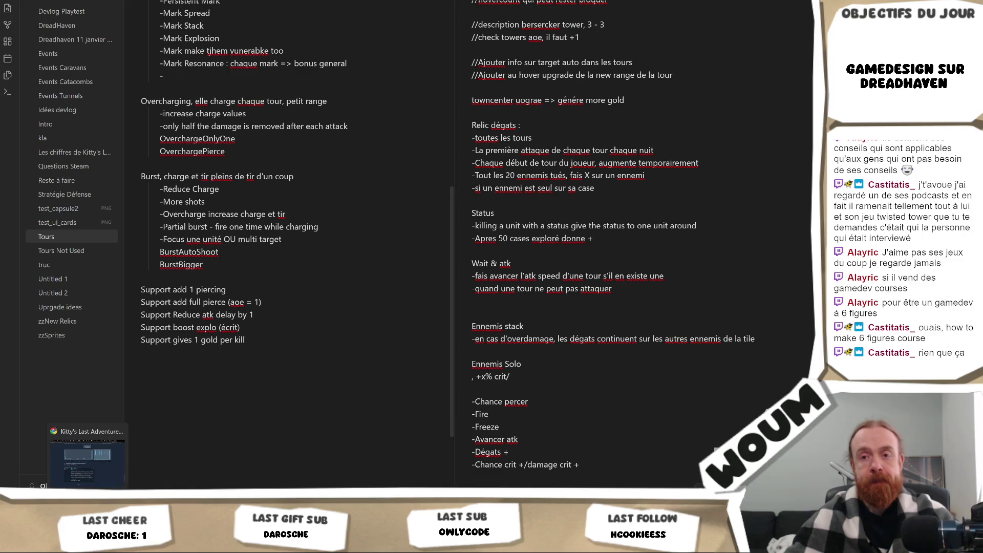
# Search the Steam store for 'twisted tower', open its store page and pause the trailer
pyautogui.click(116, 478)
pyautogui.scroll(20, 579, 33)
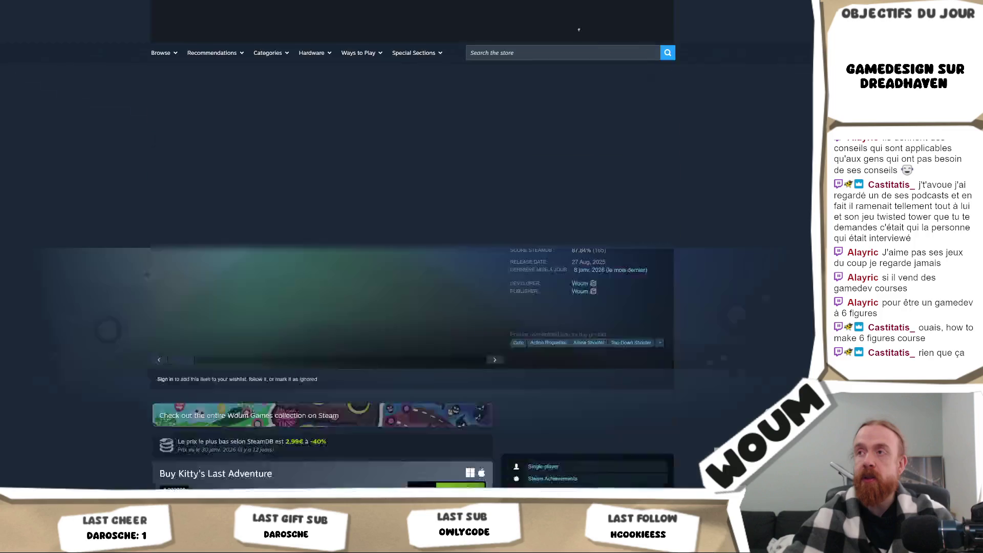
pyautogui.click(508, 54)
pyautogui.write('twisted tower')
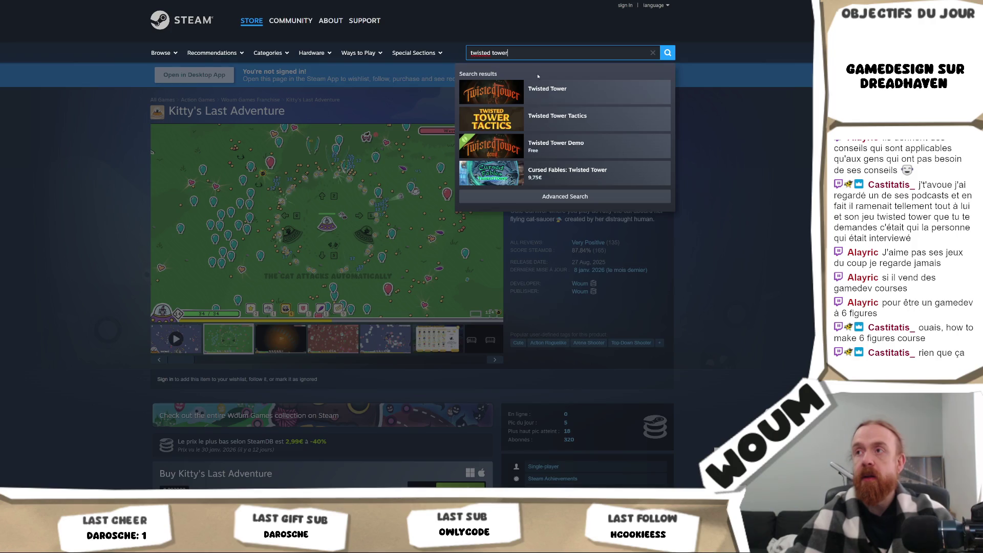
pyautogui.click(546, 91)
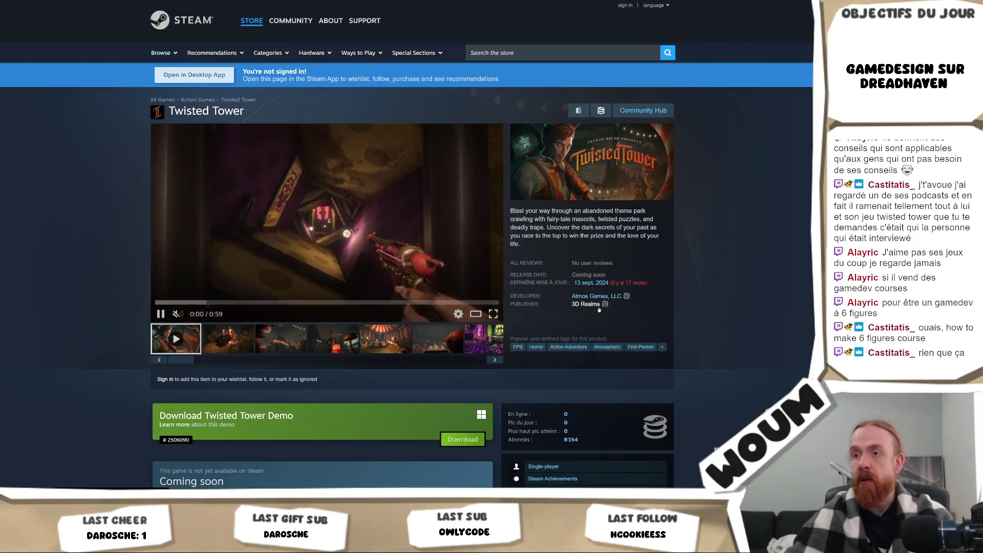
pyautogui.click(333, 233)
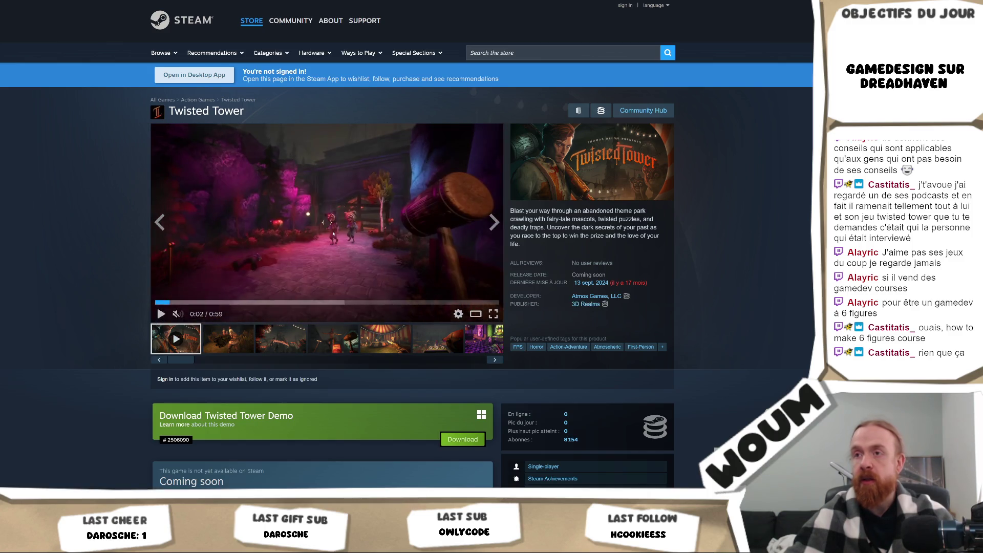
# Open Pinstripe from Atmos Games' developer listing and pause its trailer
pyautogui.click(591, 297)
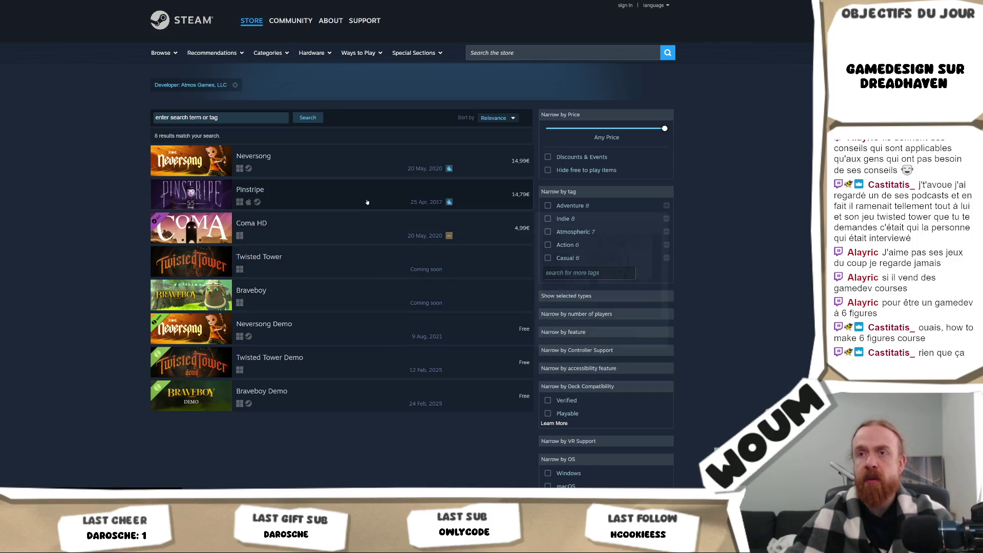
pyautogui.moveTo(367, 202)
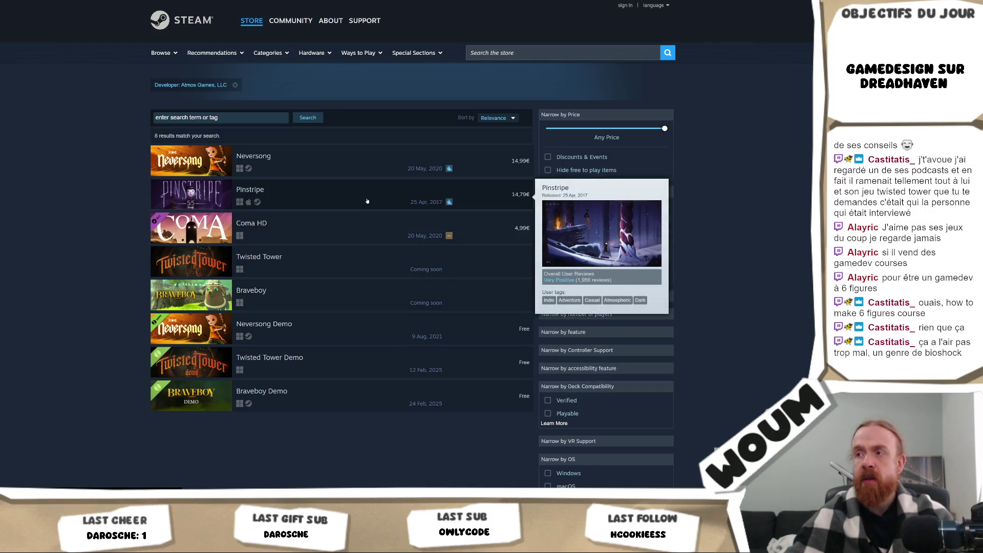
pyautogui.click(367, 201)
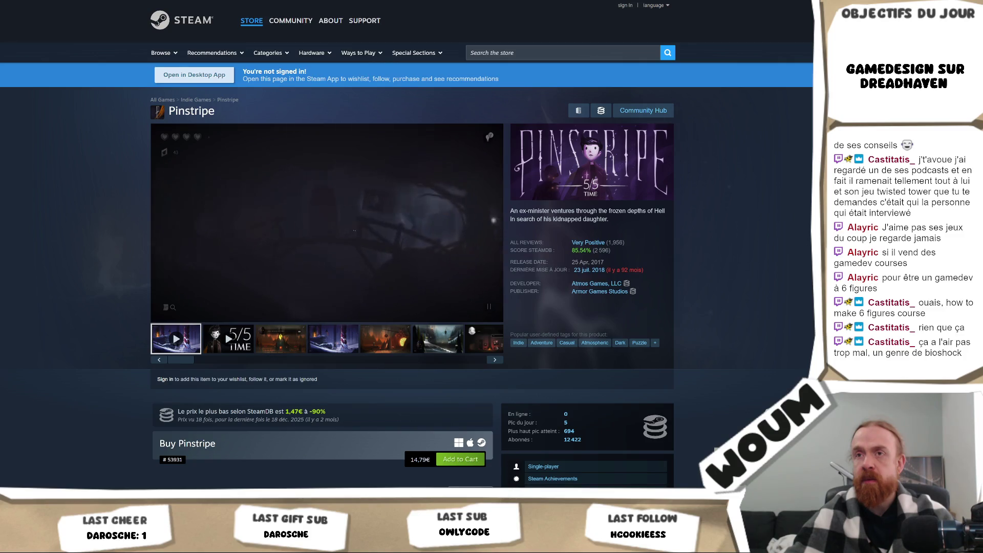
pyautogui.click(348, 235)
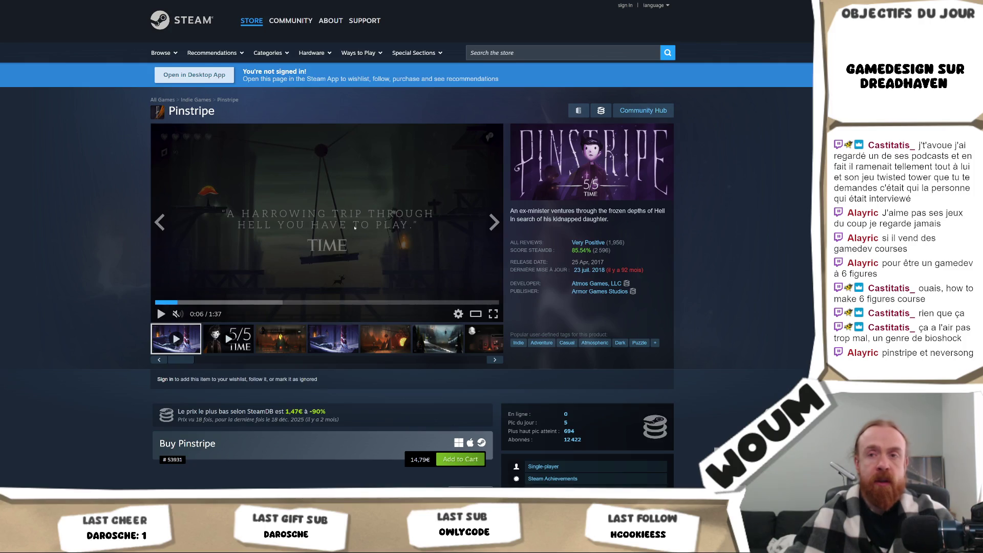
pyautogui.click(553, 56)
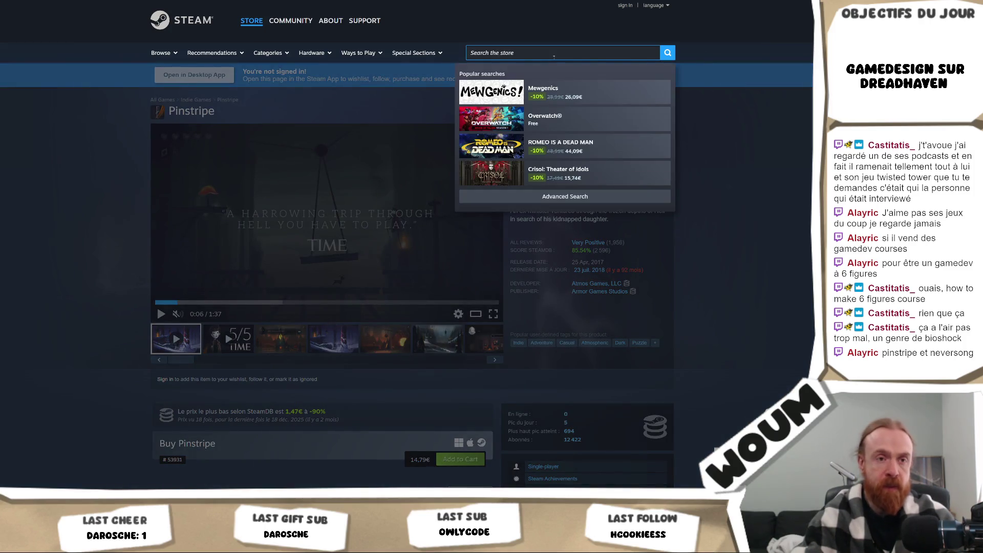
# Search for 'neversong', open its store page, and view screenshots three through five
pyautogui.write('neversong')
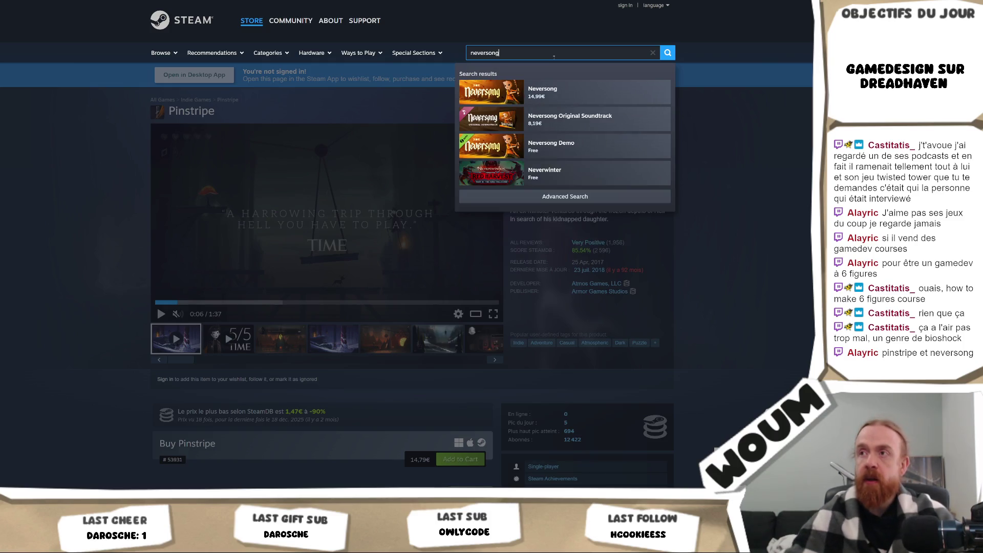
pyautogui.click(587, 93)
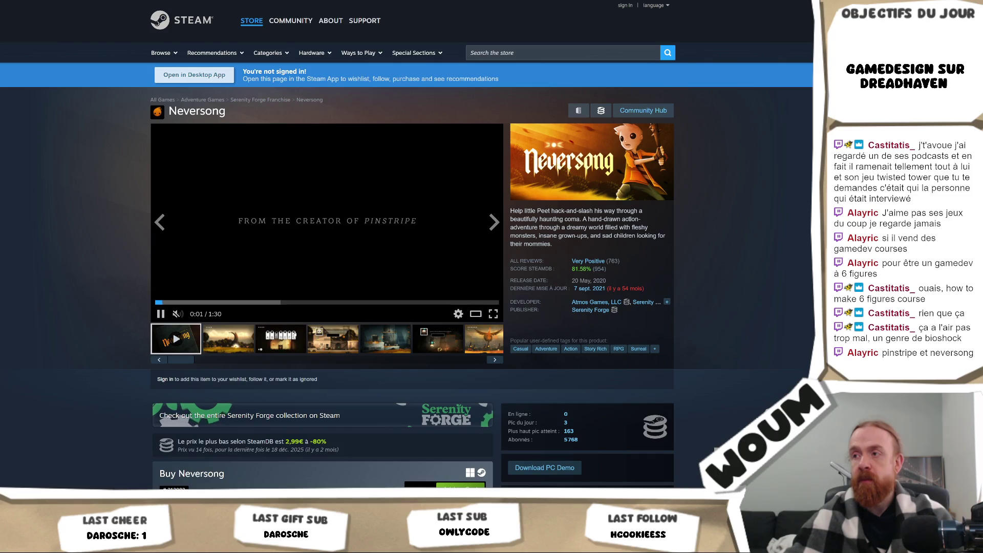
pyautogui.click(301, 338)
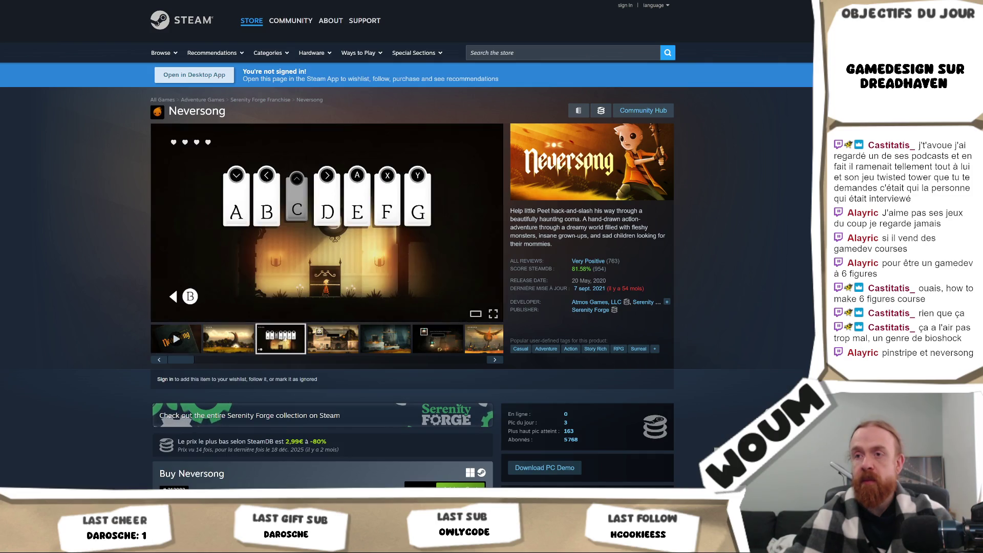
pyautogui.click(344, 349)
pyautogui.click(384, 344)
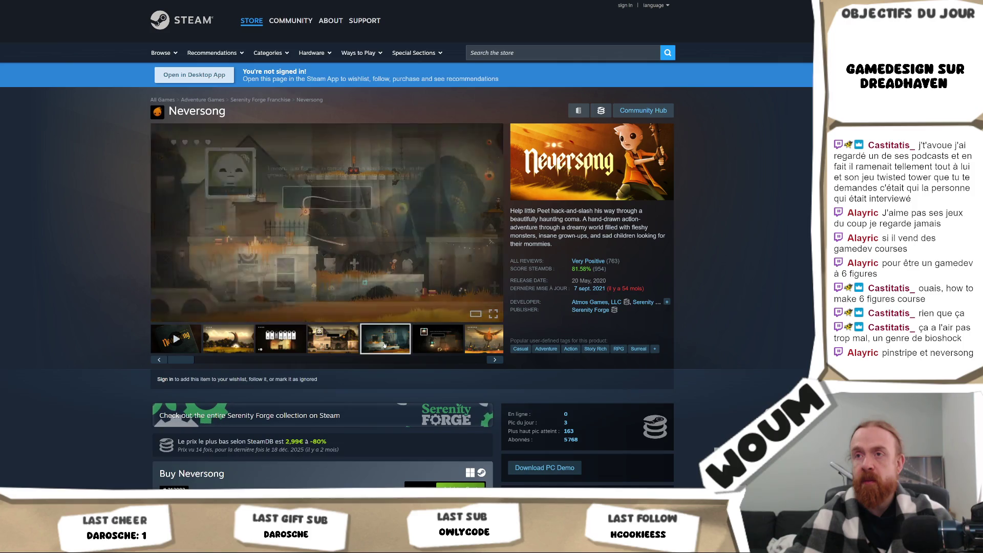
pyautogui.scroll(-7, 489, 245)
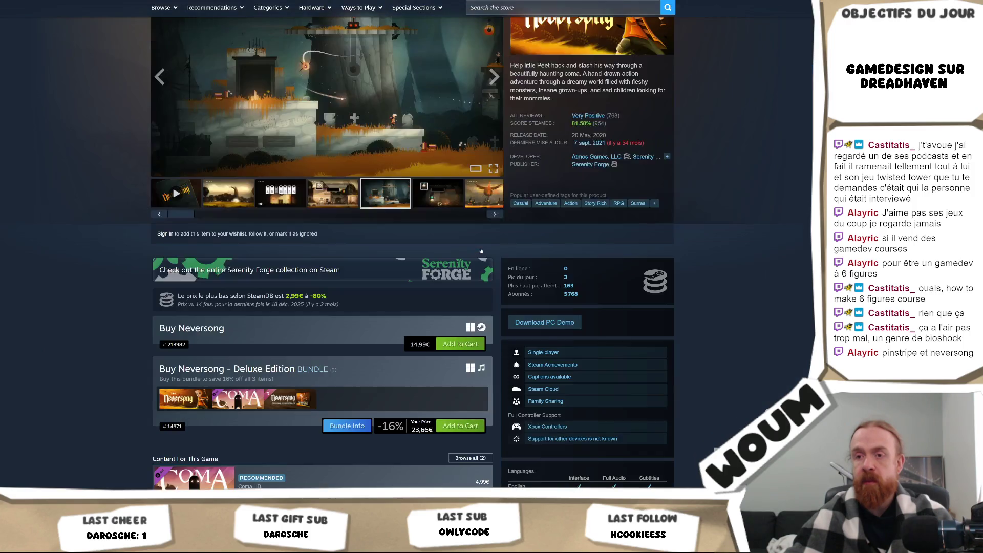
pyautogui.scroll(-3, 295, 360)
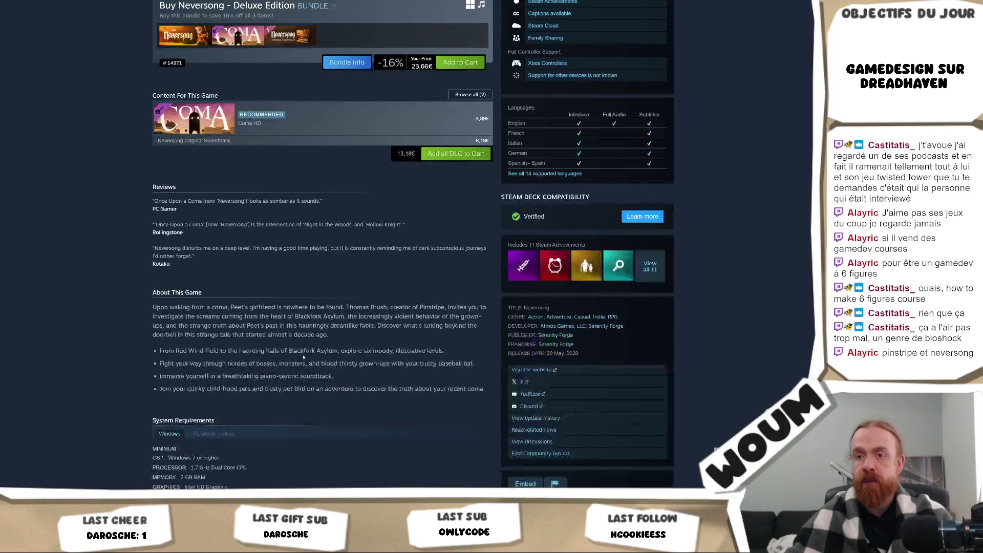
pyautogui.scroll(10, 322, 320)
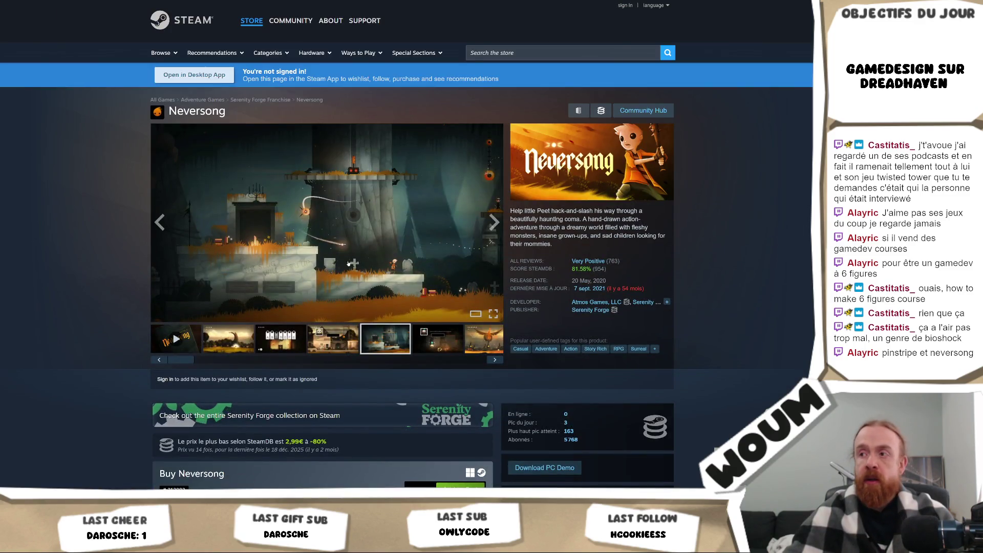